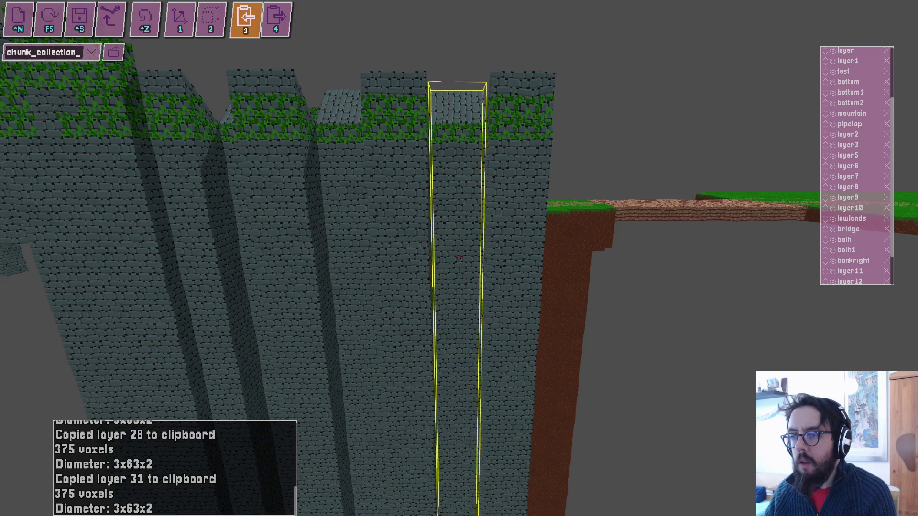
# Paste a copy of the mossy stone pillar beside the others and save chunk_collection_2.txt.
pyautogui.press('4')
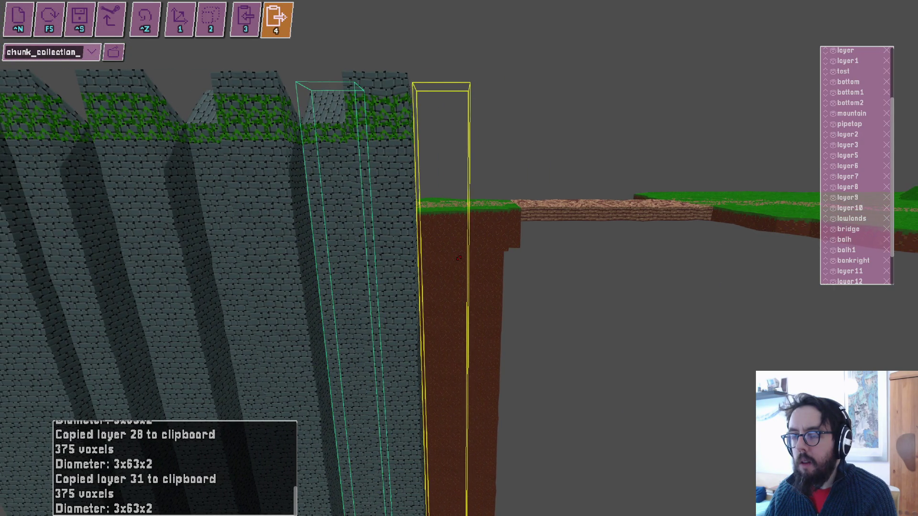
pyautogui.click(458, 258)
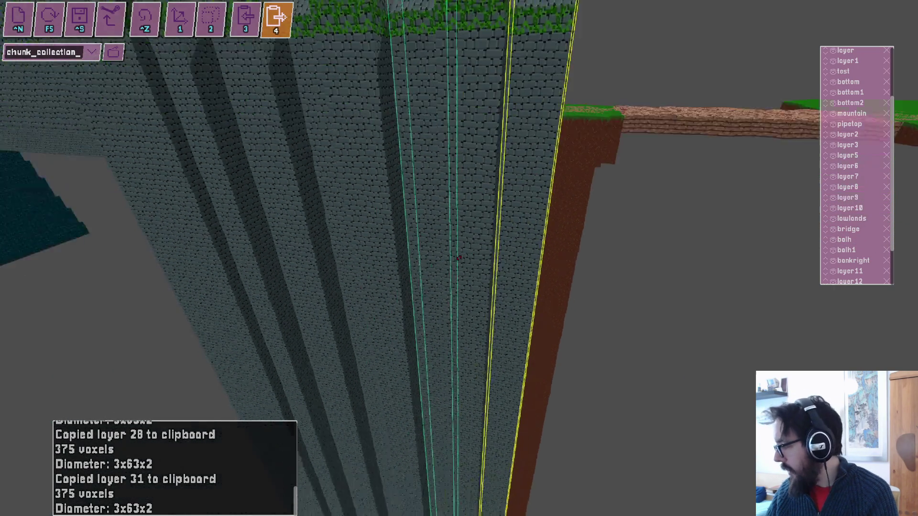
pyautogui.hotkey('ctrl', 's')
# Leave paste mode and select the pasted column with the move tool, flying closer.
pyautogui.press('s')
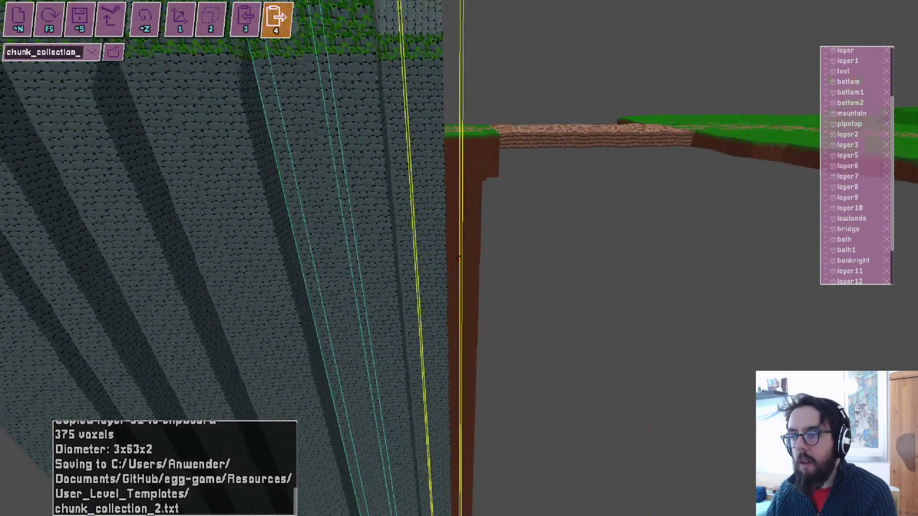
pyautogui.press('Escape')
pyautogui.press('1')
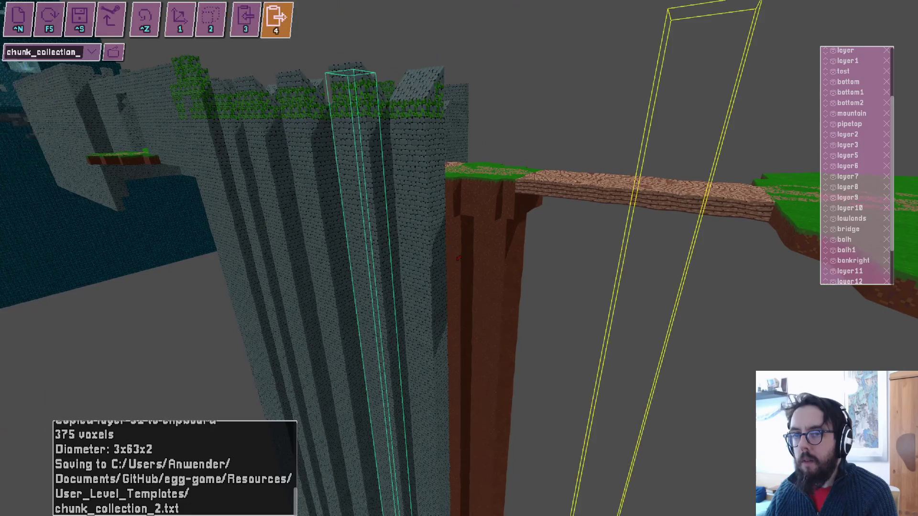
pyautogui.press('w')
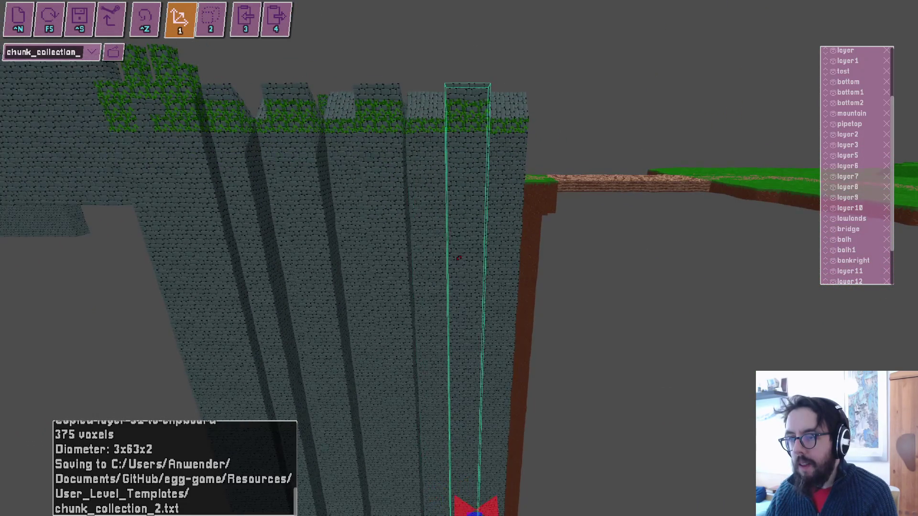
# Paste another stone column copy and position the view above it with the move tool active.
pyautogui.press('s')
pyautogui.press('4')
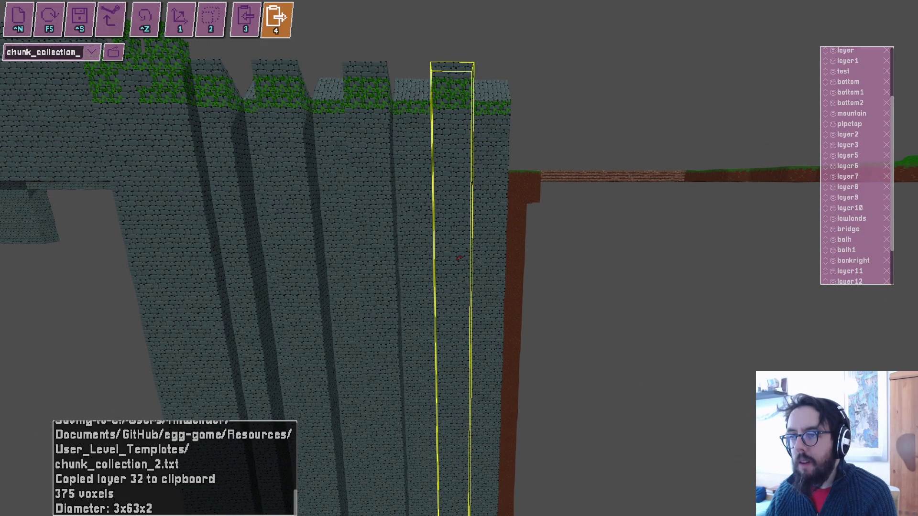
pyautogui.press('d')
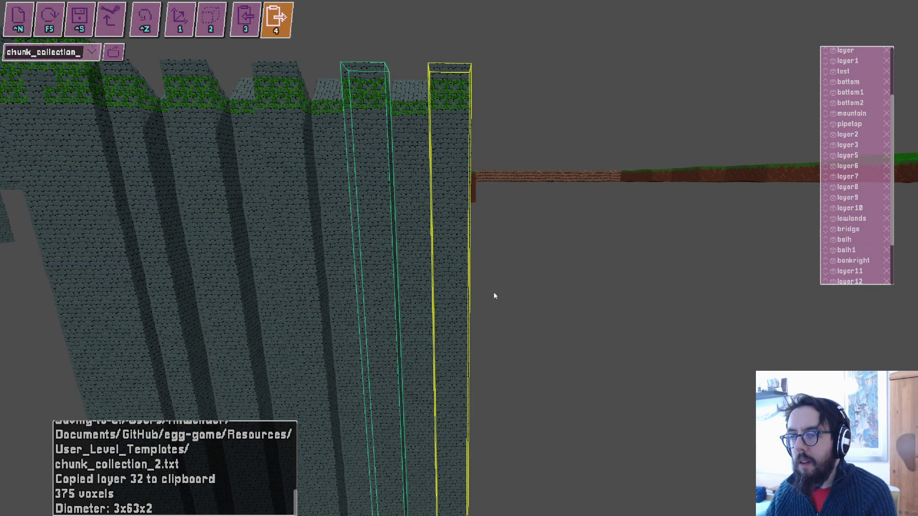
pyautogui.press('s')
pyautogui.press('w')
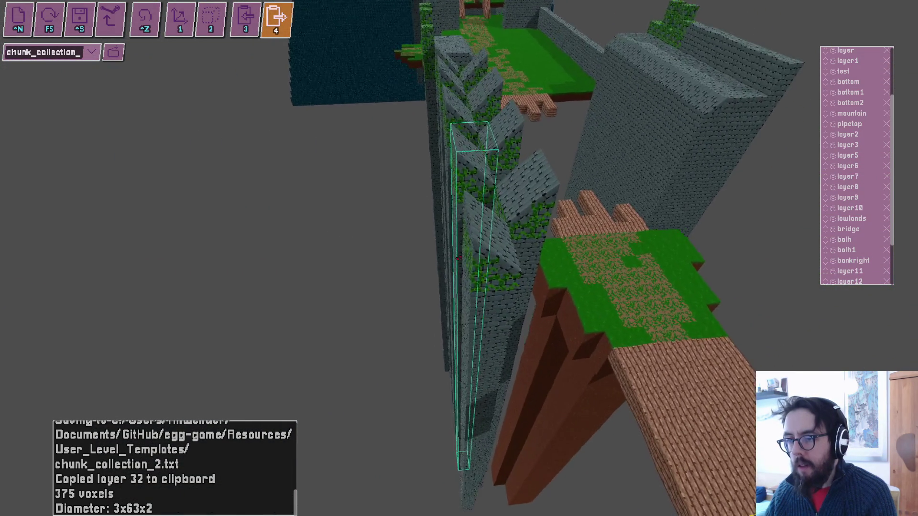
pyautogui.press('1')
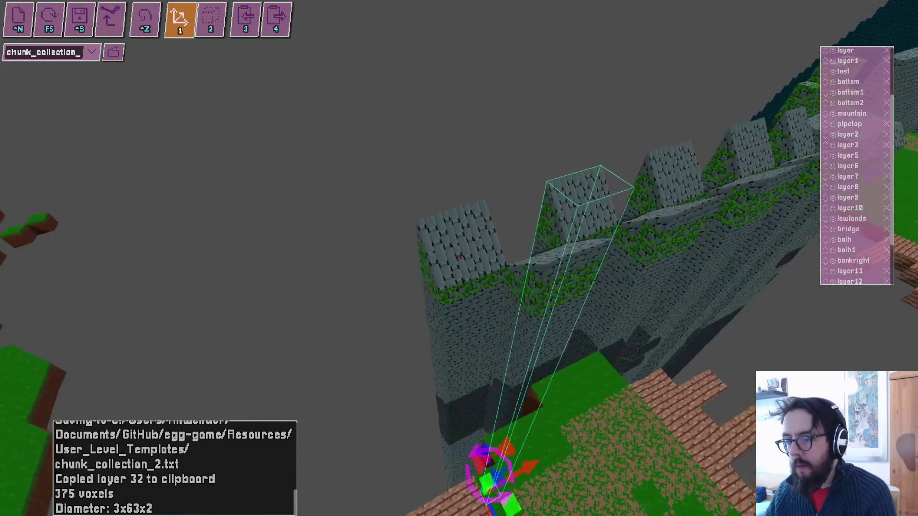
pyautogui.press('w')
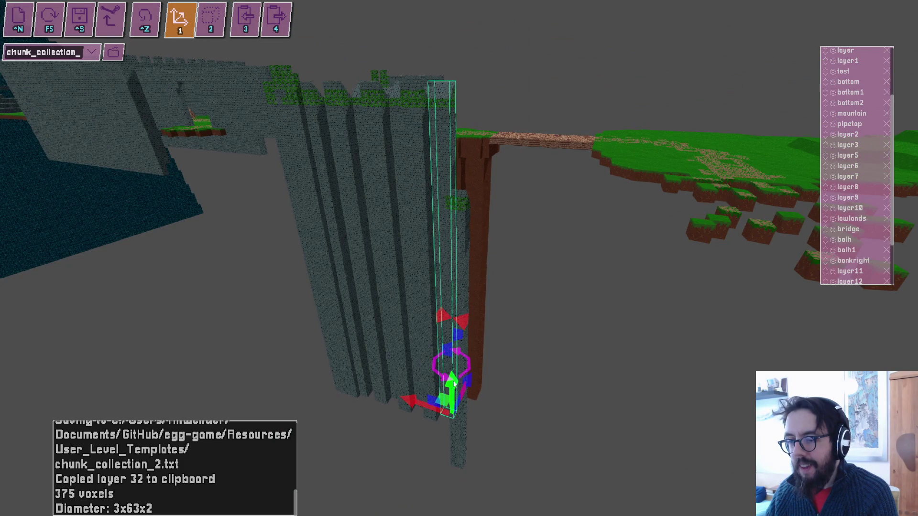
# Lower the pasted column among the mossy pillars, inspect it, and start a playtest.
pyautogui.moveTo(464, 429); pyautogui.dragTo(469, 444)
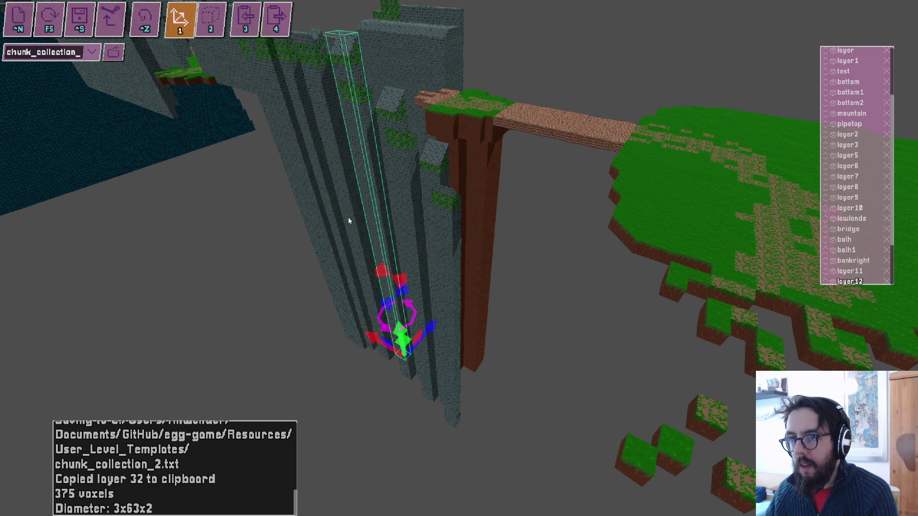
pyautogui.moveTo(345, 204); pyautogui.dragTo(458, 258)
pyautogui.press('f')
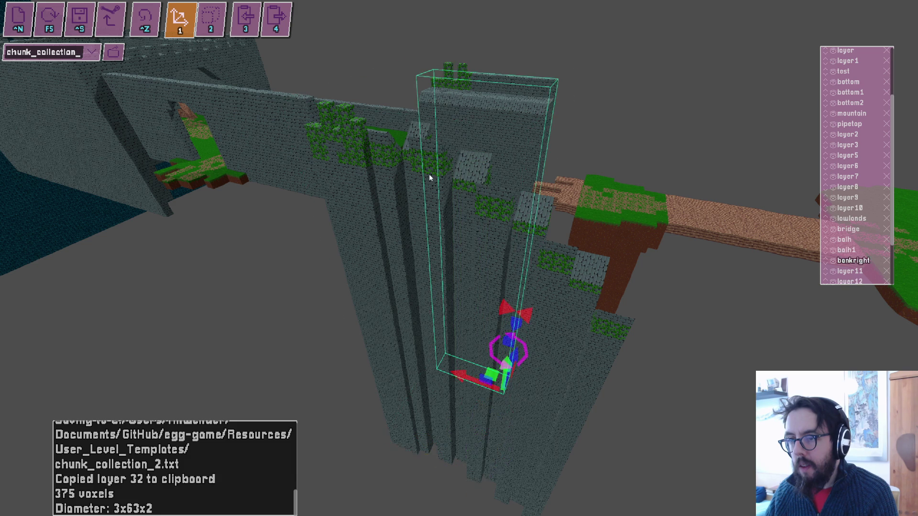
pyautogui.moveTo(458, 259); pyautogui.dragTo(458, 258)
pyautogui.press('f')
pyautogui.press('F5')
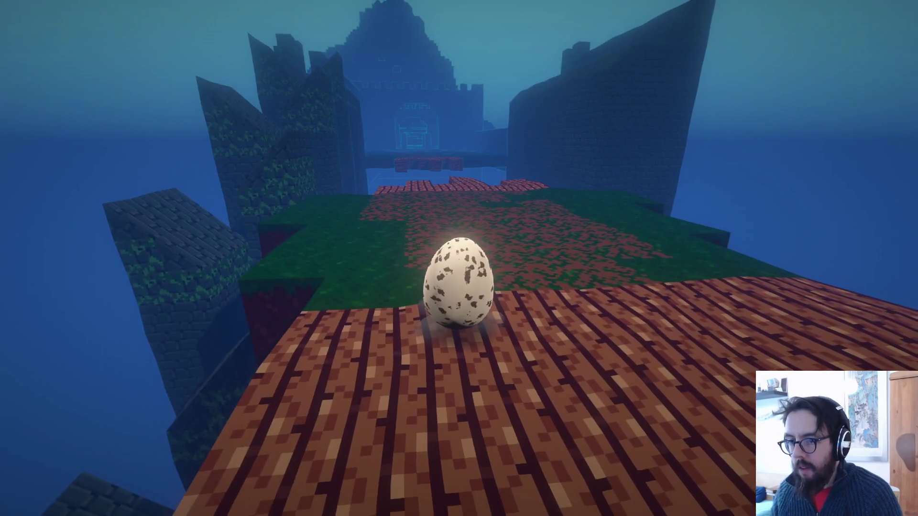
# Roll and jump the egg across the grass and stone pillars, then reset it to the planks.
pyautogui.press('w')
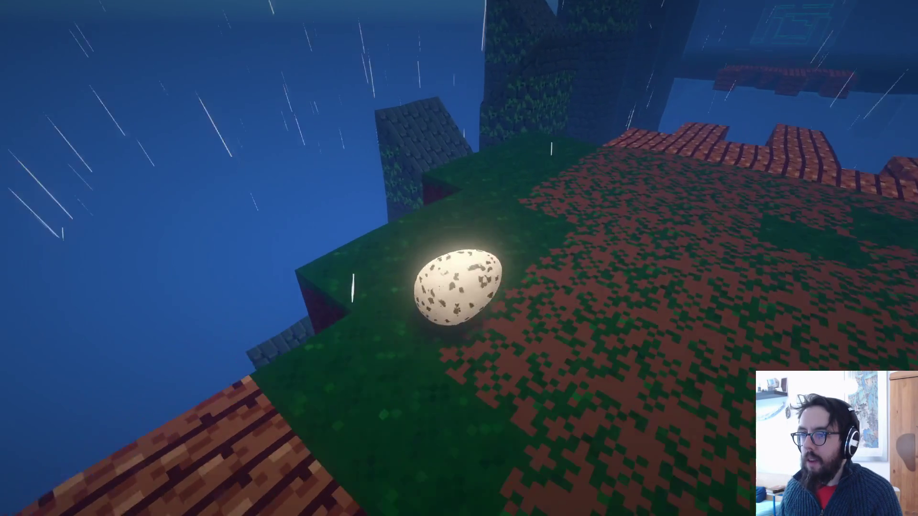
pyautogui.press('space')
pyautogui.press('w')
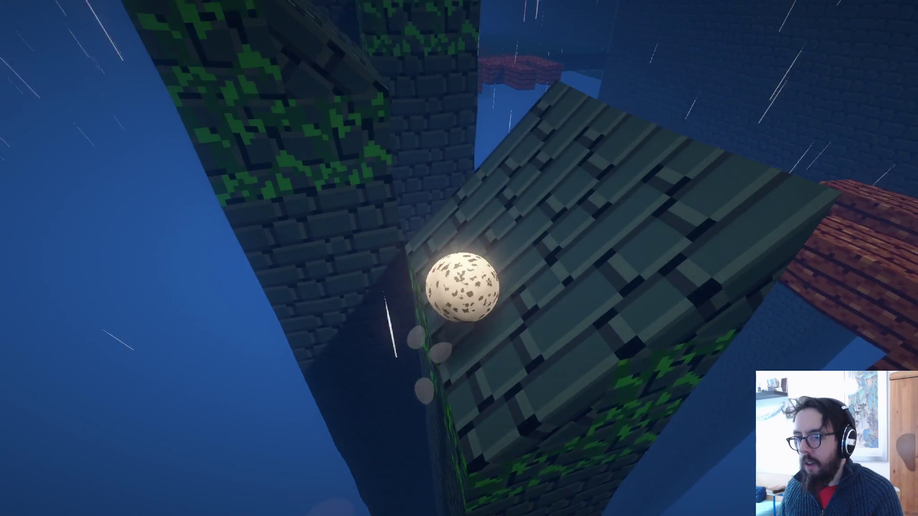
pyautogui.press('w')
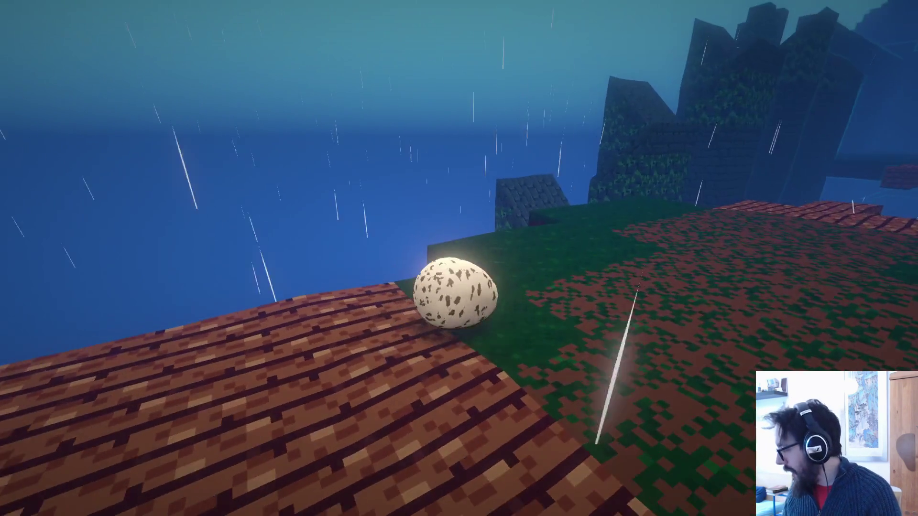
pyautogui.press('w')
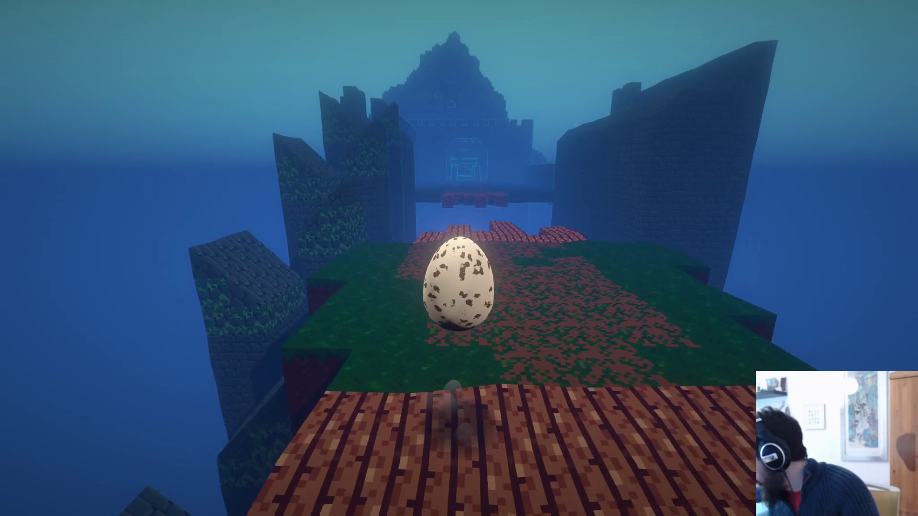
pyautogui.press('w')
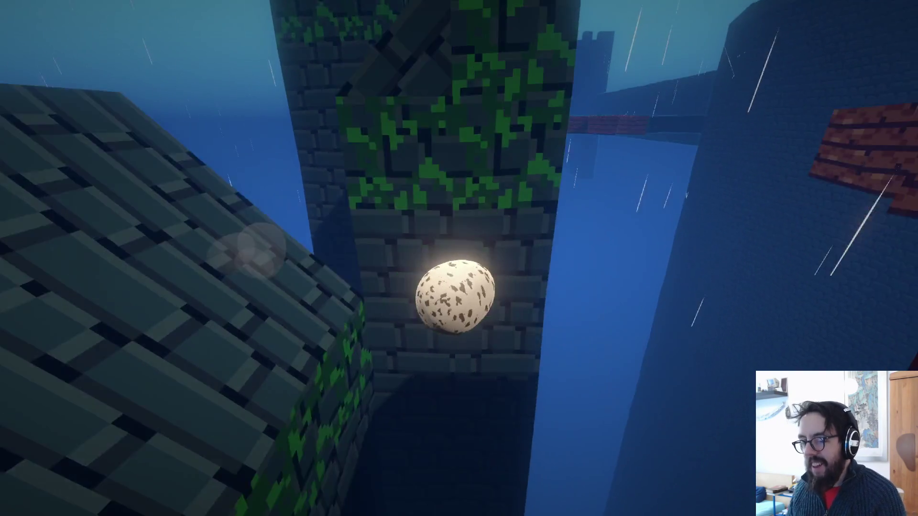
pyautogui.press('Escape')
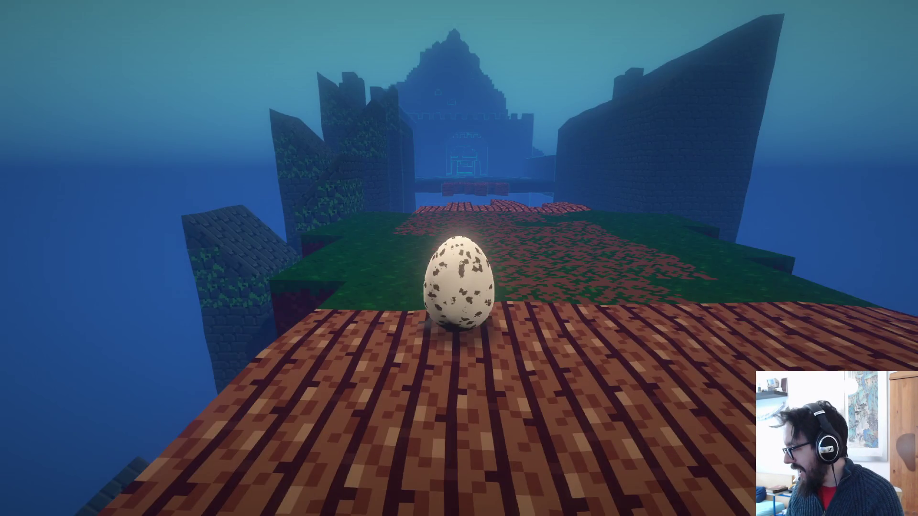
# Roll the egg over the grass and along the stone towers, then return to the editor.
pyautogui.press('w')
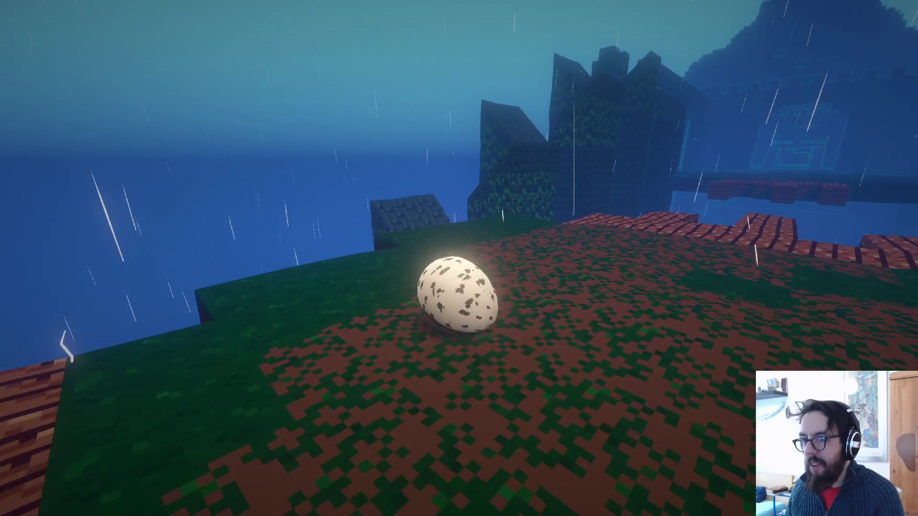
pyautogui.press('w')
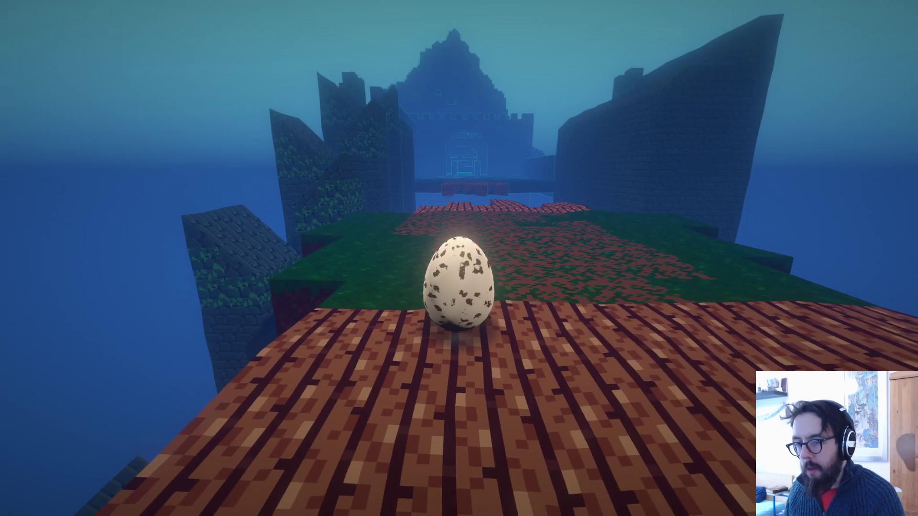
pyautogui.press('w')
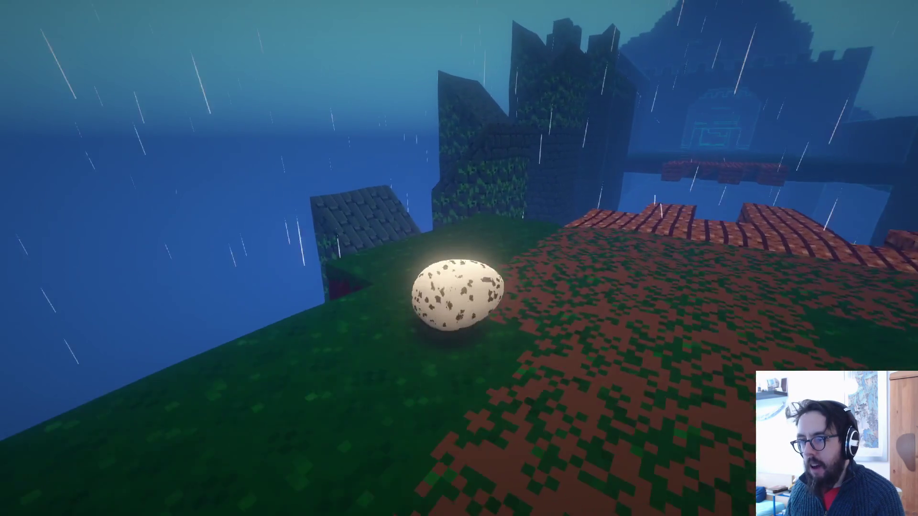
pyautogui.press('w')
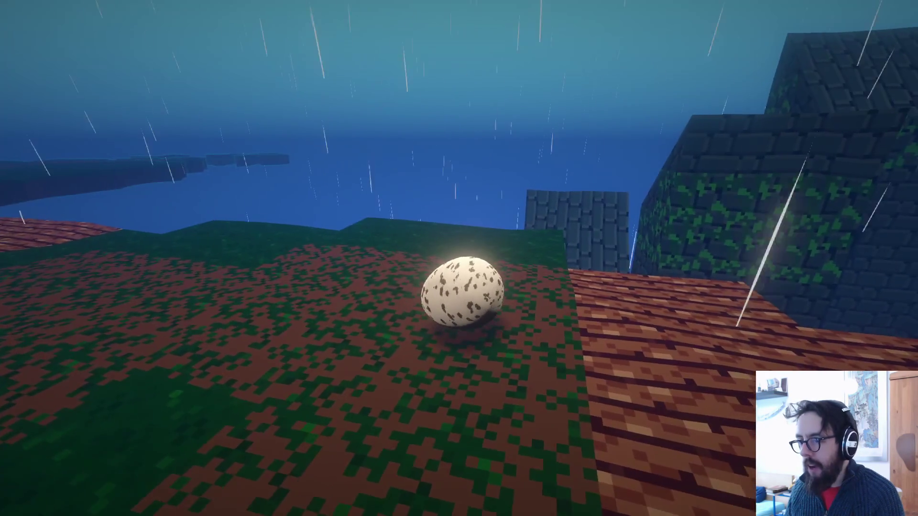
pyautogui.press('w')
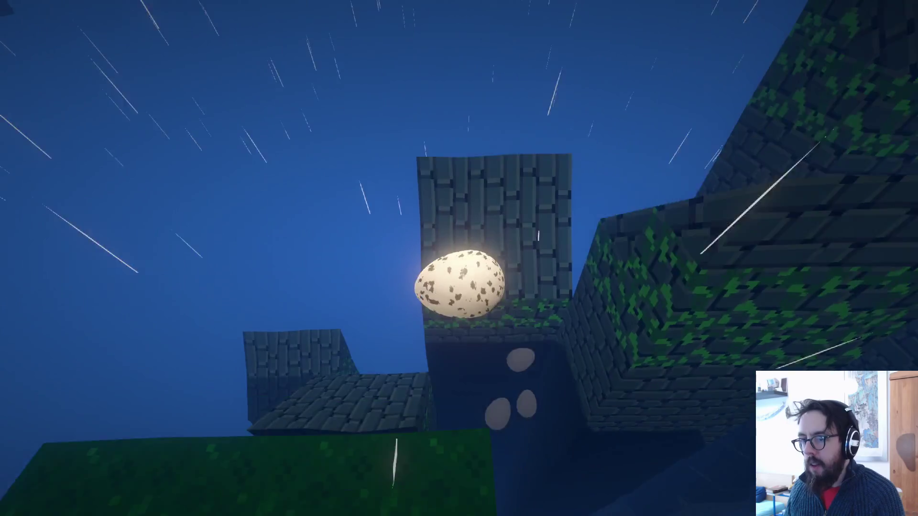
pyautogui.press('w')
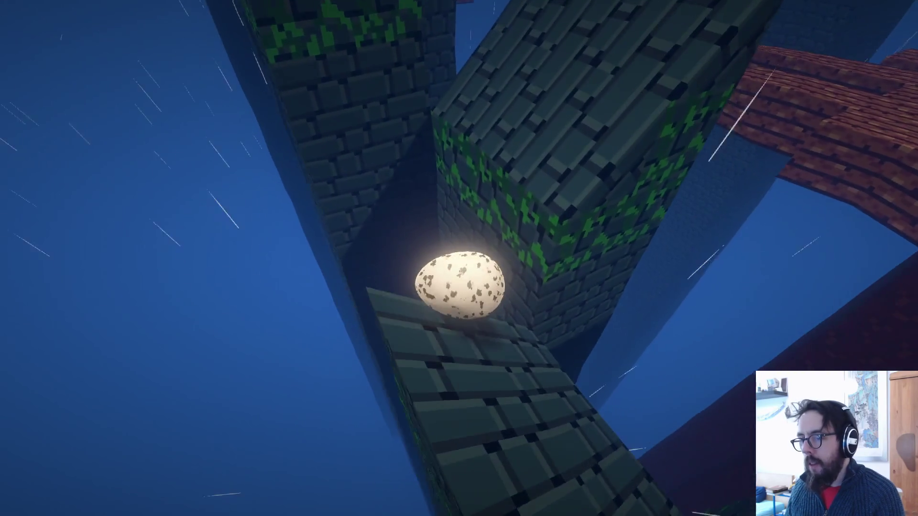
pyautogui.press('w')
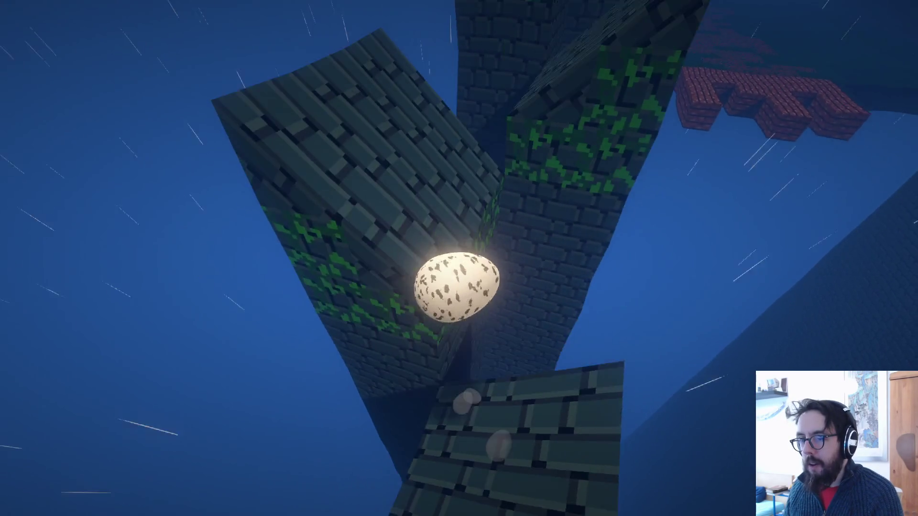
pyautogui.press('w')
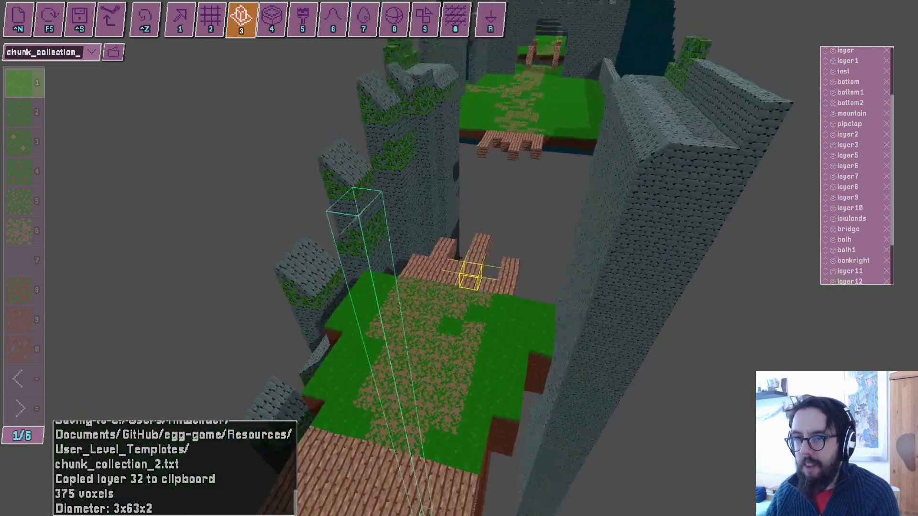
pyautogui.press('Tab')
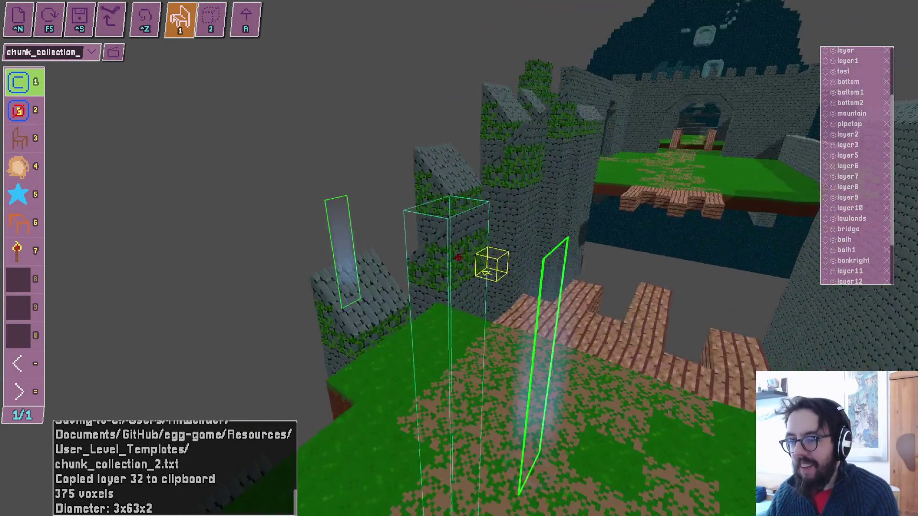
# Build stepped mossy stone blocks atop the towers with shape tool G and stone brick material.
pyautogui.press('2')
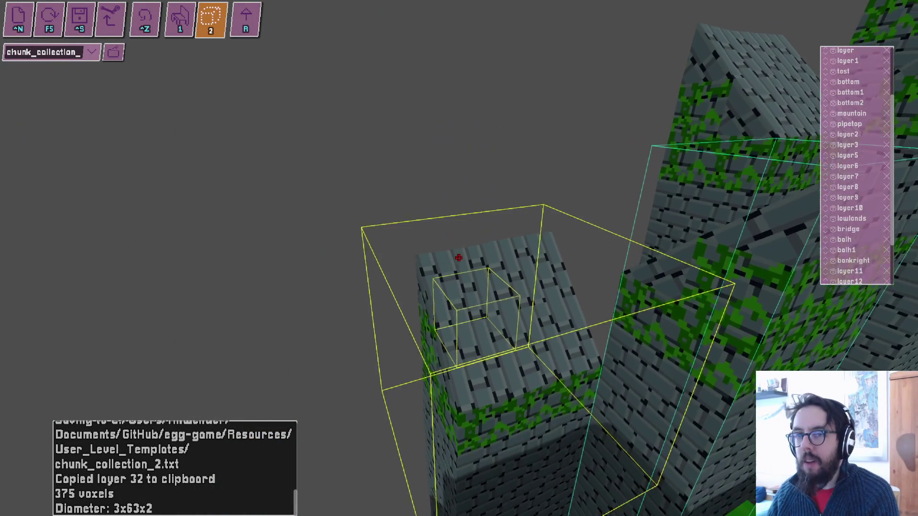
pyautogui.press('Tab')
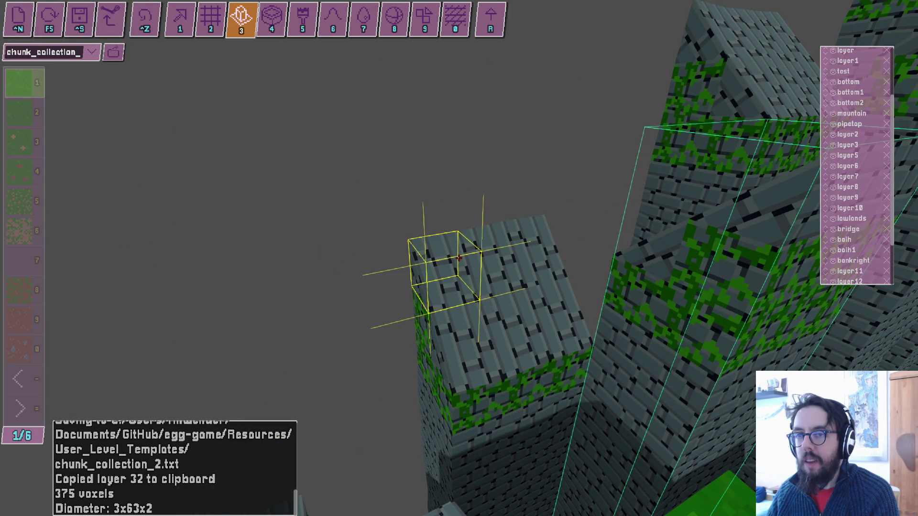
pyautogui.press('2')
pyautogui.press('g')
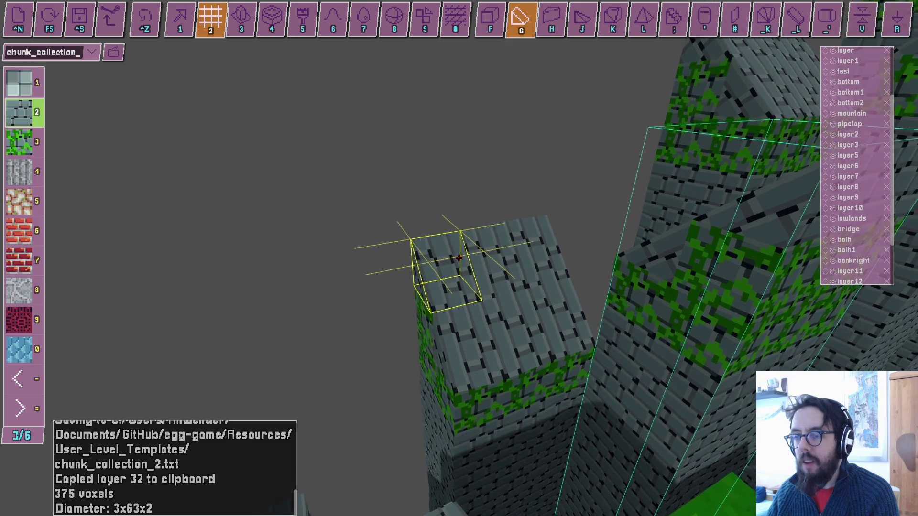
pyautogui.press('r')
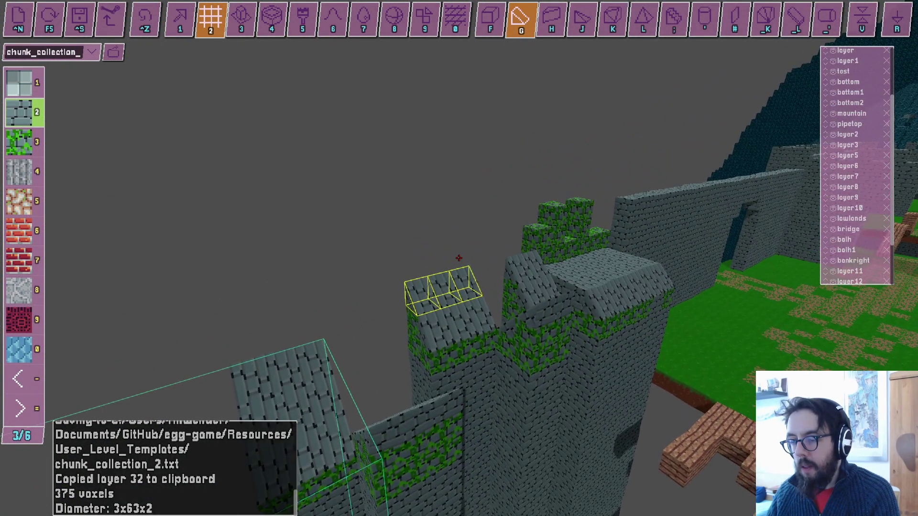
pyautogui.press('r')
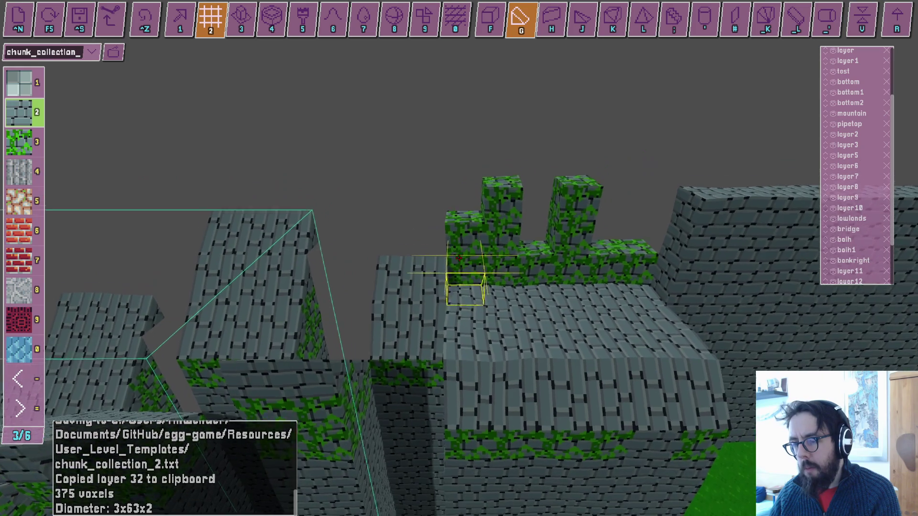
pyautogui.press('Tab')
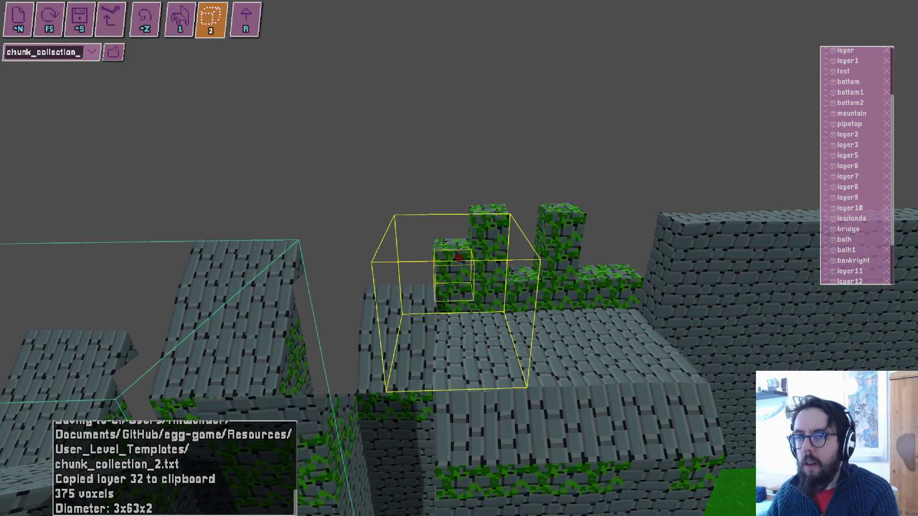
# Place mossy voxels on top of the wall.
pyautogui.press('Tab')
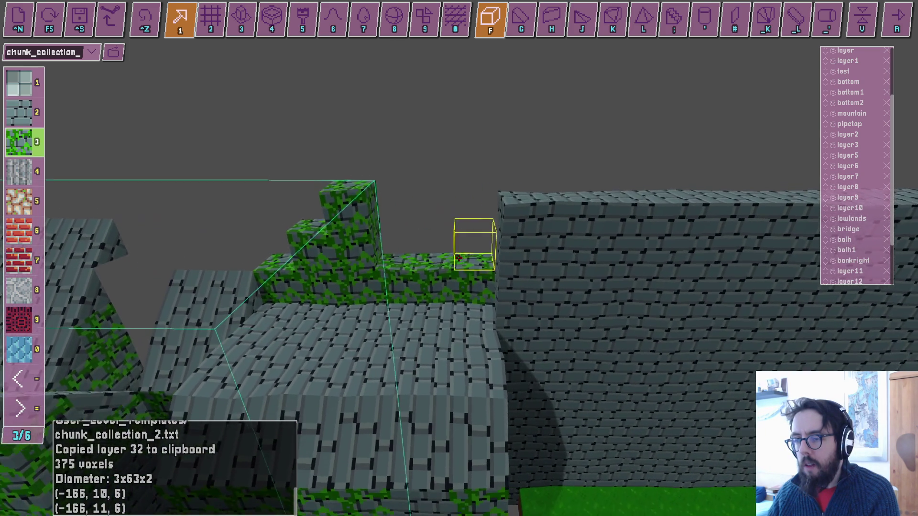
pyautogui.click(459, 258)
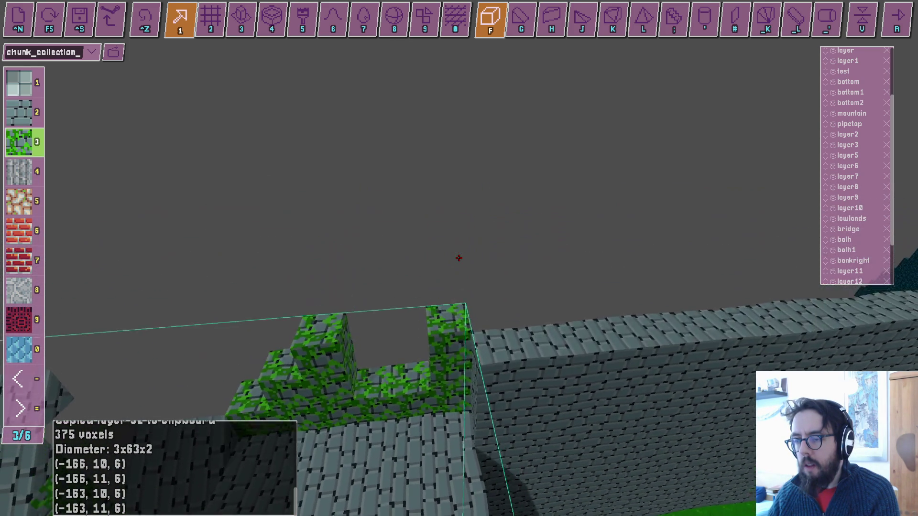
pyautogui.press('w')
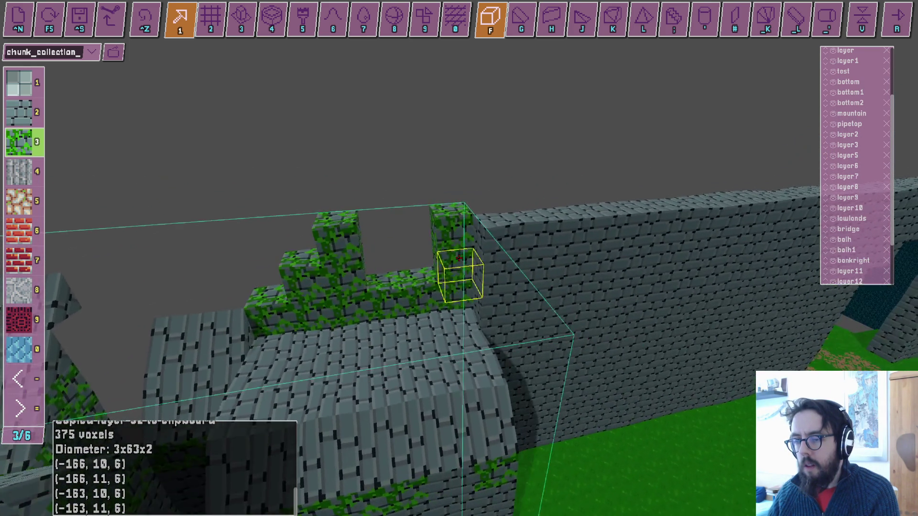
pyautogui.press('2')
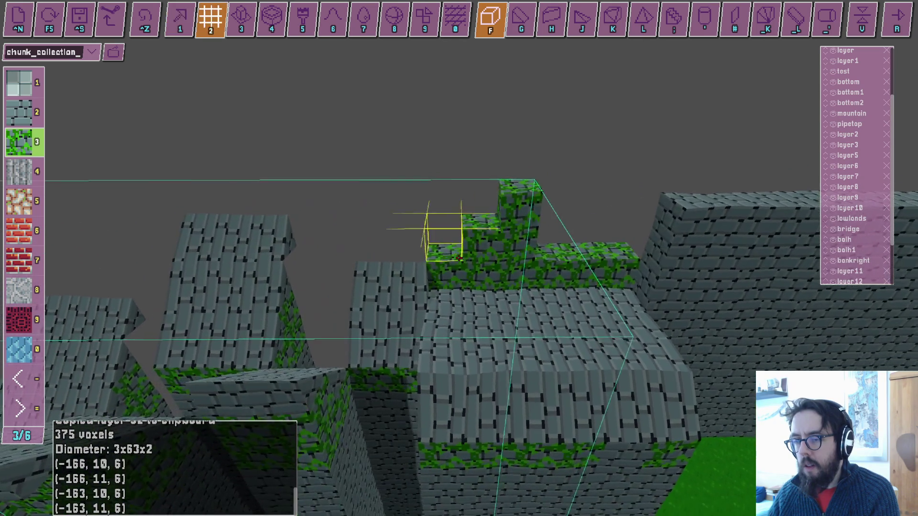
# With region tool 3, fly through the walls to shape the stepped pillars.
pyautogui.press('3')
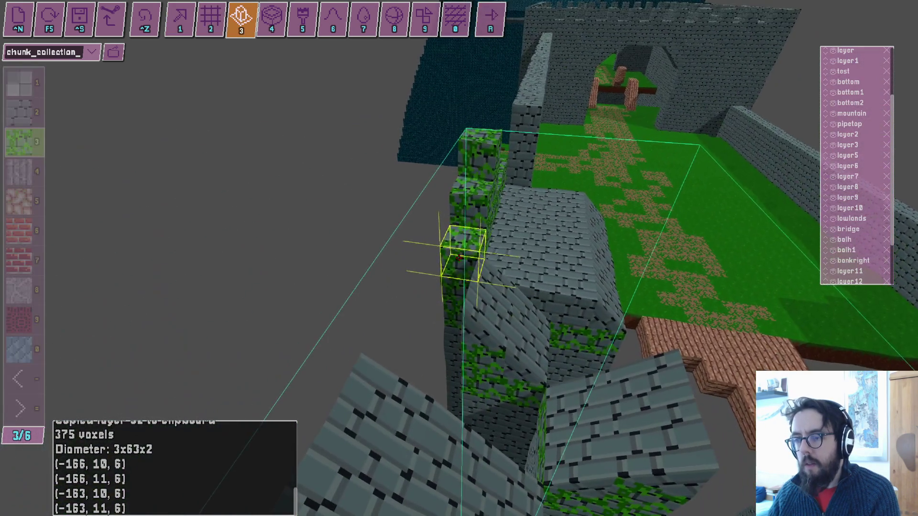
pyautogui.press('w')
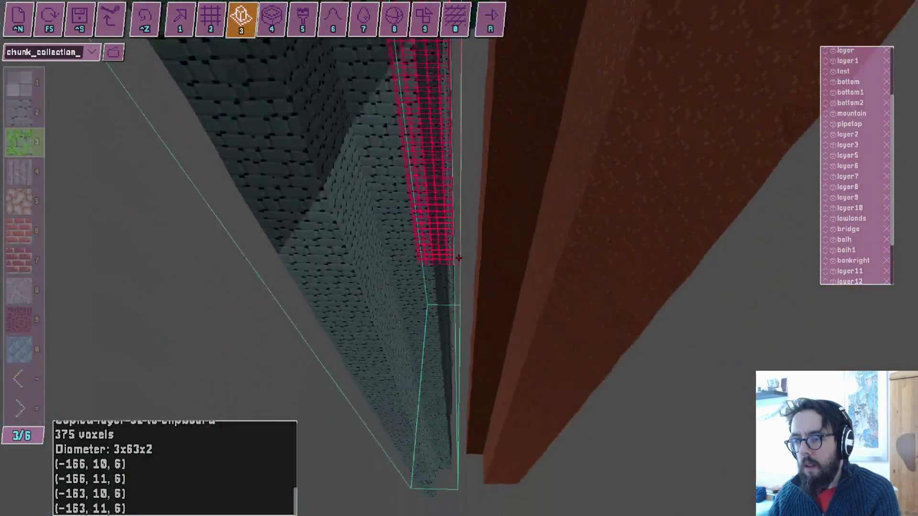
pyautogui.press('s')
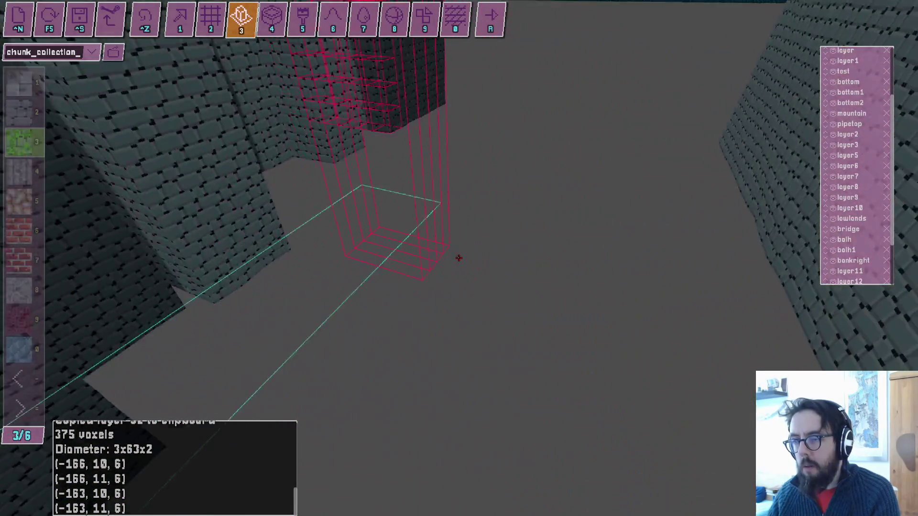
pyautogui.press('a')
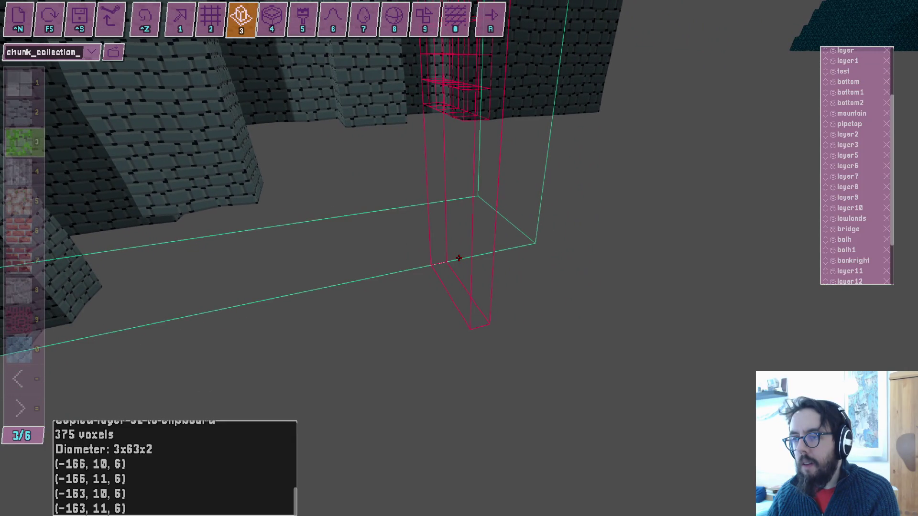
pyautogui.press('w')
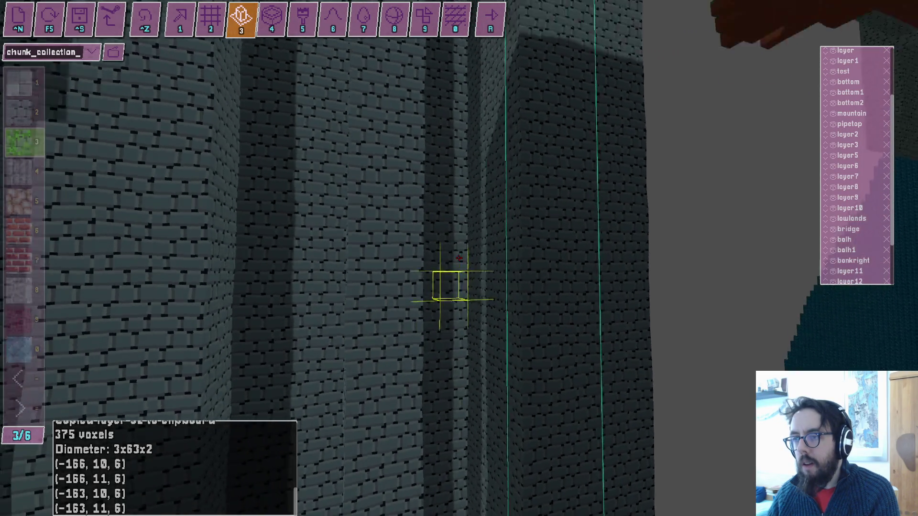
pyautogui.press('s')
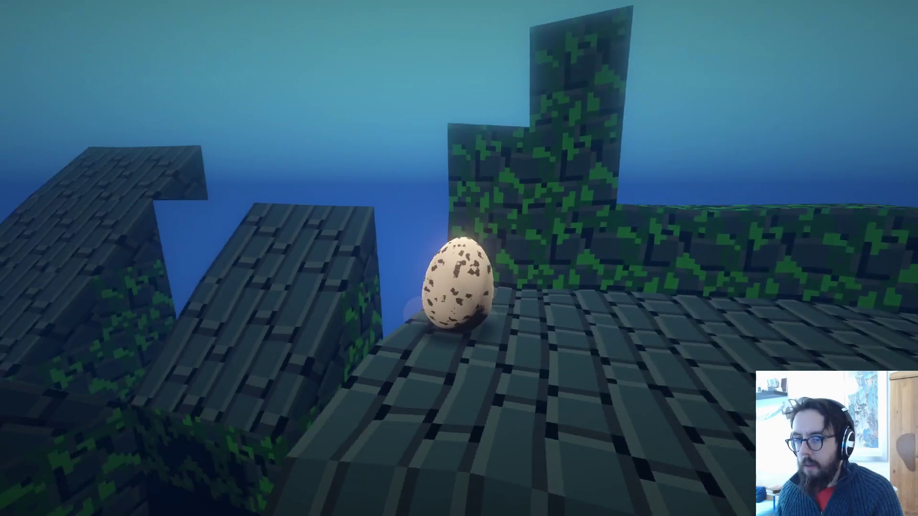
pyautogui.press('w')
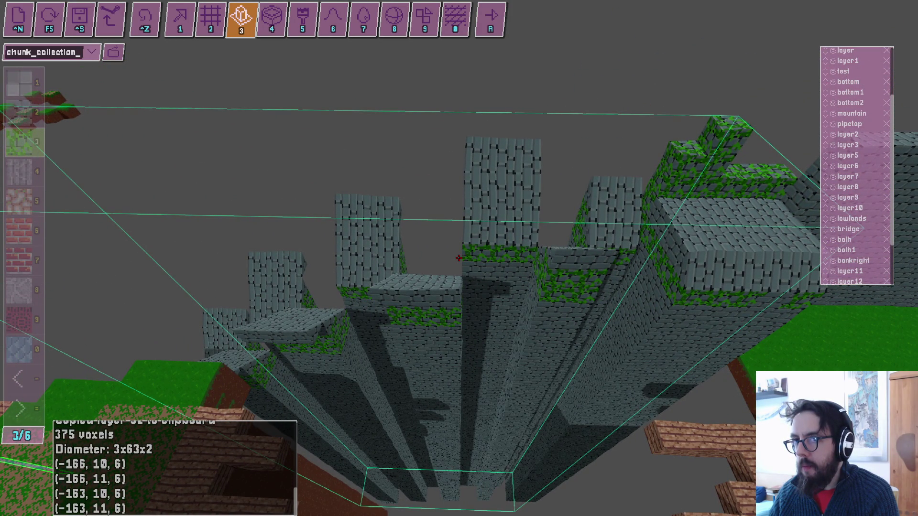
# Switch from the voxel shape tools to selecting voxels and transform tool 1.
pyautogui.press('2')
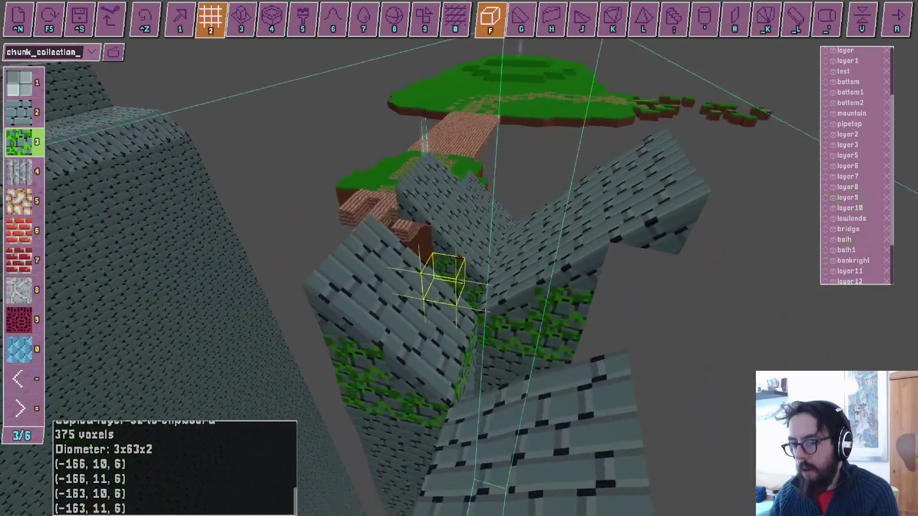
pyautogui.press('3')
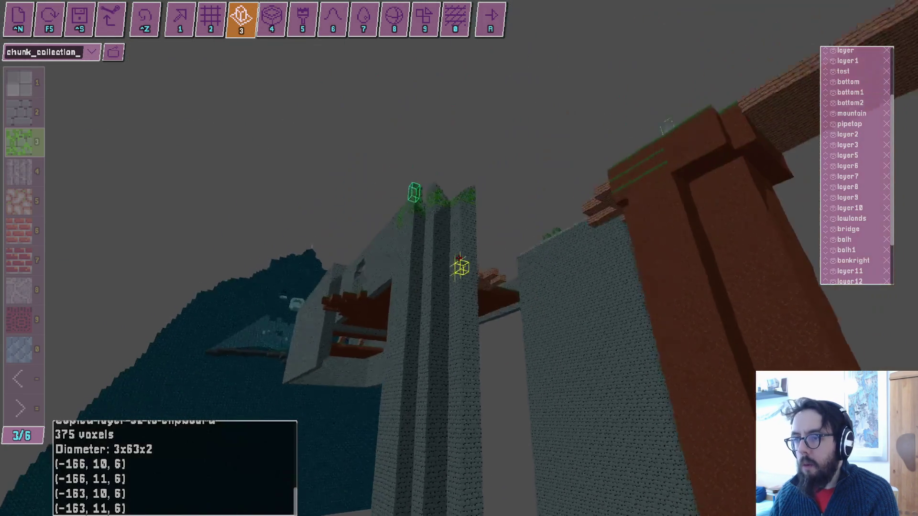
pyautogui.hotkey('ctrl', 'v')
pyautogui.press('1')
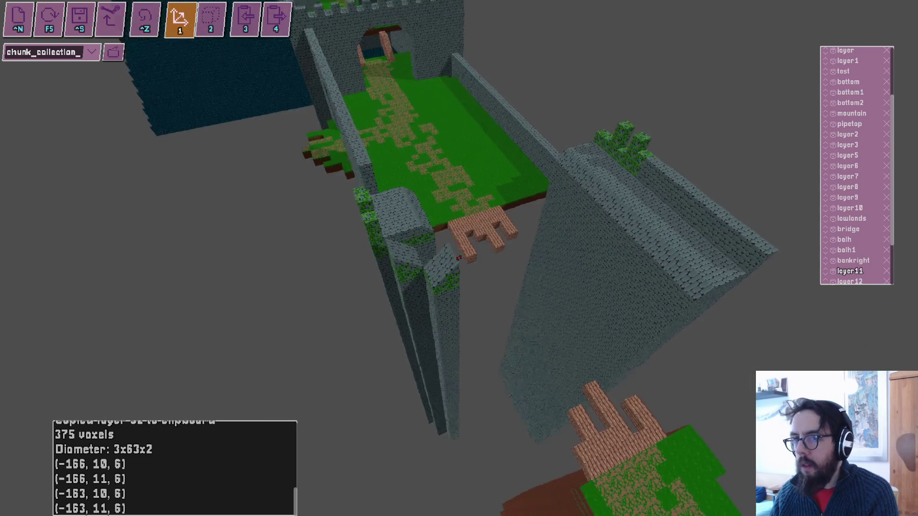
# Paste the copied mossy stone layer beside the pillar, ready to move it.
pyautogui.press('3')
pyautogui.press('2')
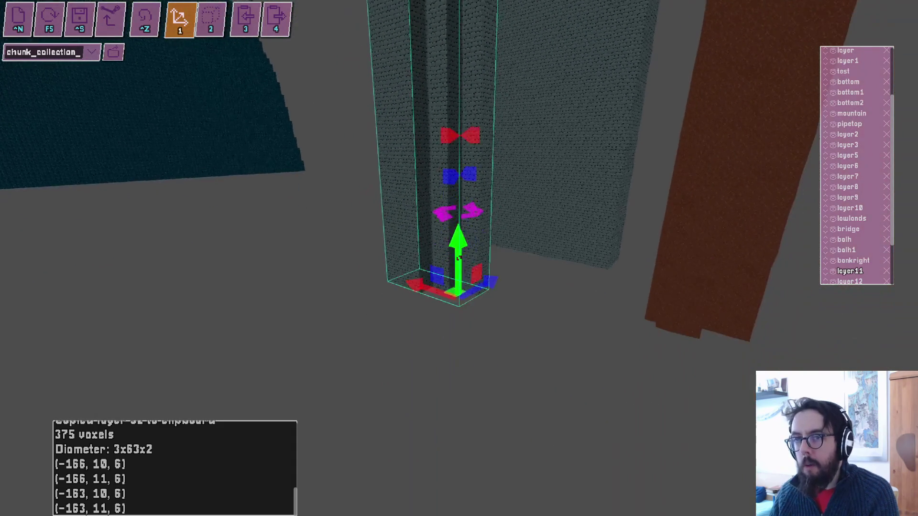
pyautogui.press('Escape')
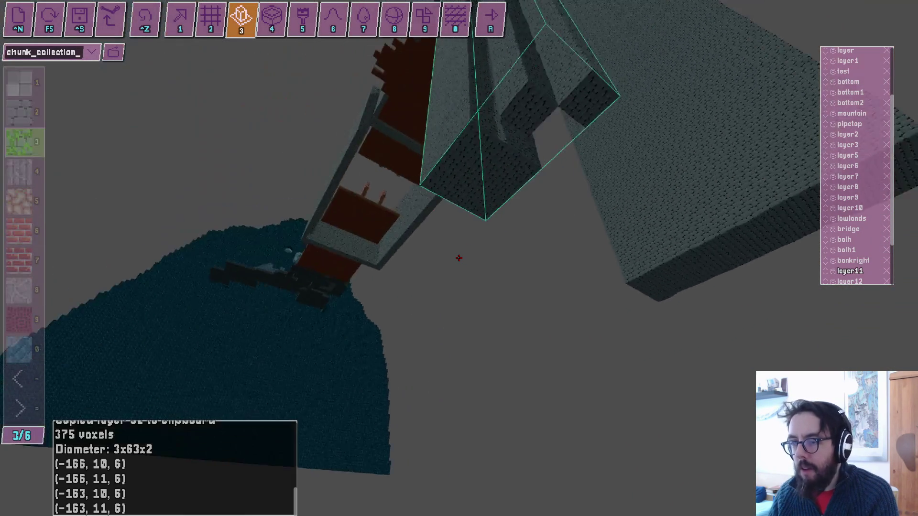
pyautogui.hotkey('ctrl', 'v')
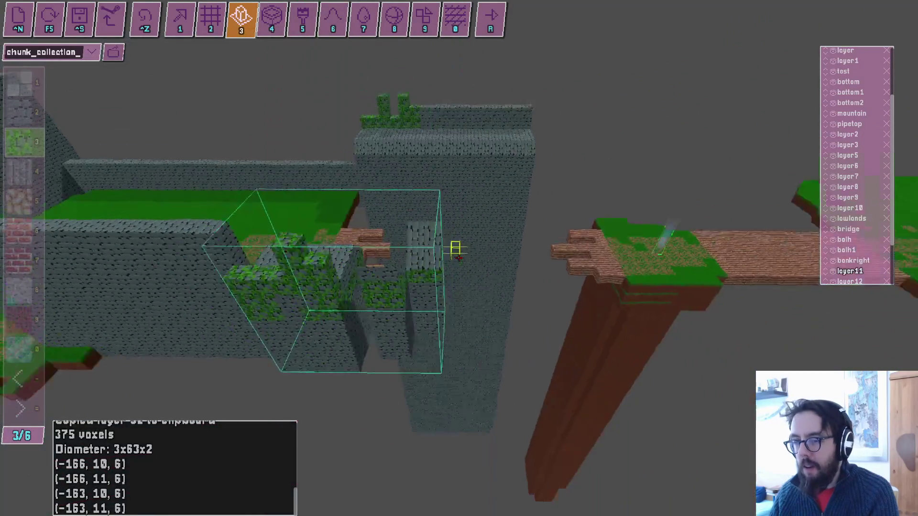
pyautogui.hotkey('ctrl', 'v')
pyautogui.press('d')
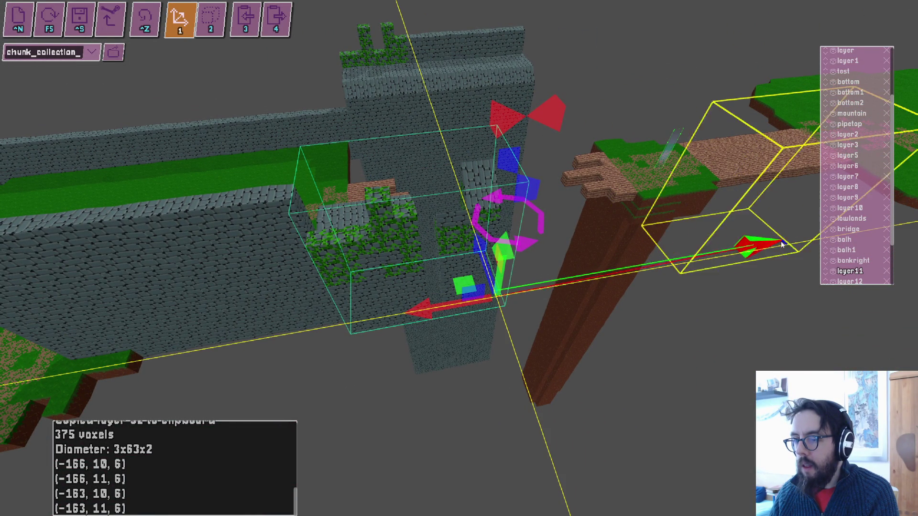
# Slide the mossy block section along the wall and orbit around to inspect it.
pyautogui.moveTo(600, 272); pyautogui.dragTo(486, 295)
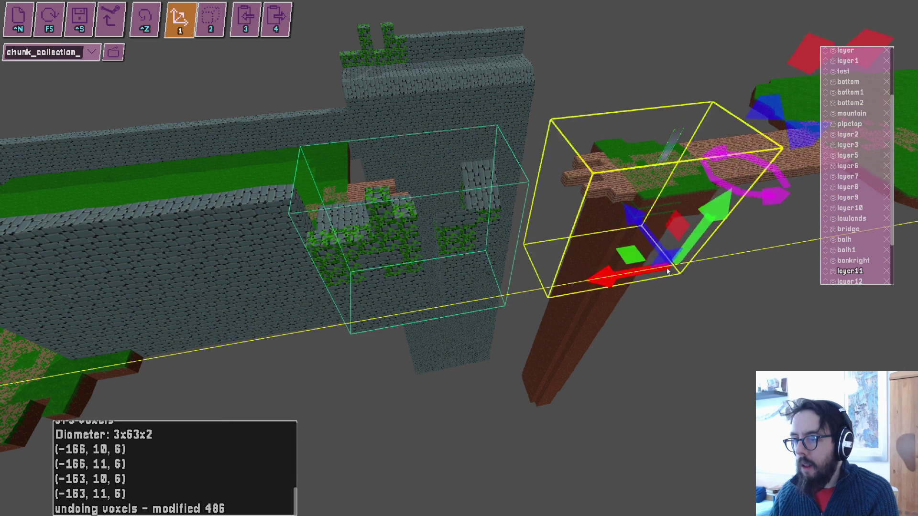
pyautogui.moveTo(704, 267); pyautogui.dragTo(461, 260)
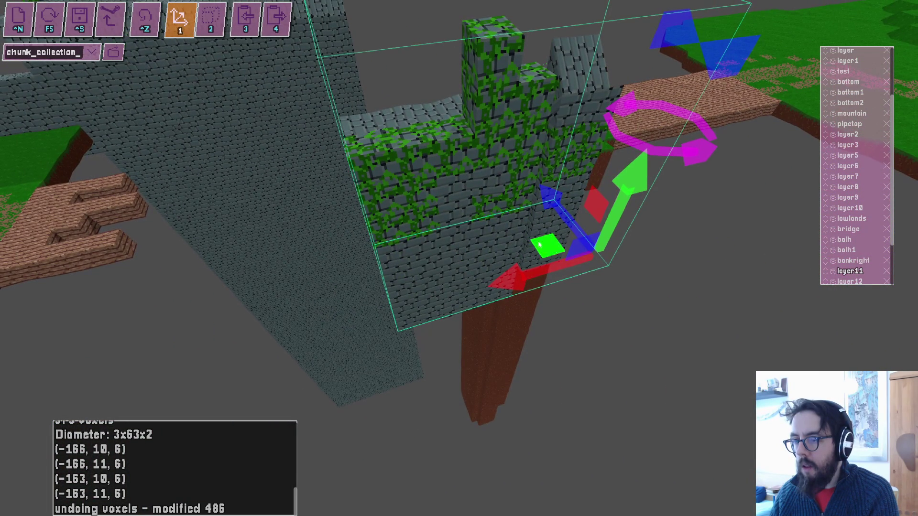
pyautogui.moveTo(632, 286); pyautogui.dragTo(458, 258)
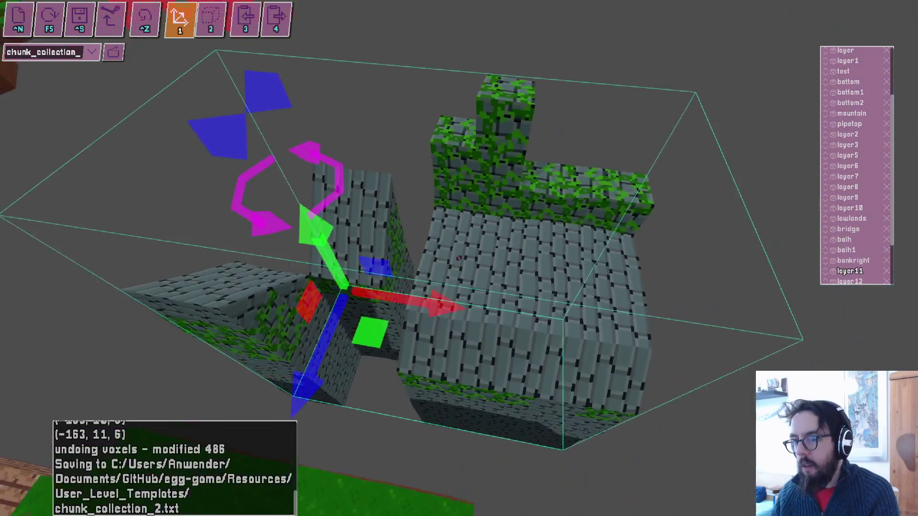
# Save chunk_collection_2.txt and adjust voxels near the bridge with the grid and extrude tools.
pyautogui.hotkey('ctrl', 's')
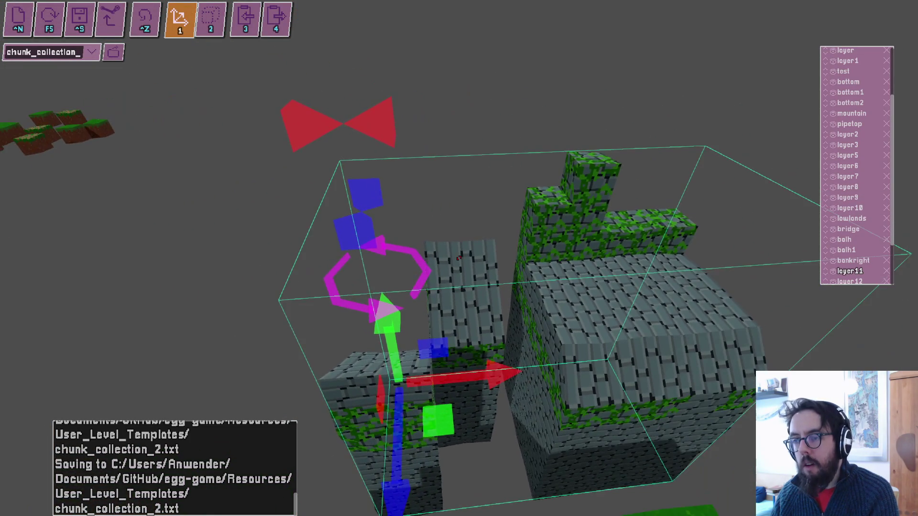
pyautogui.press('2')
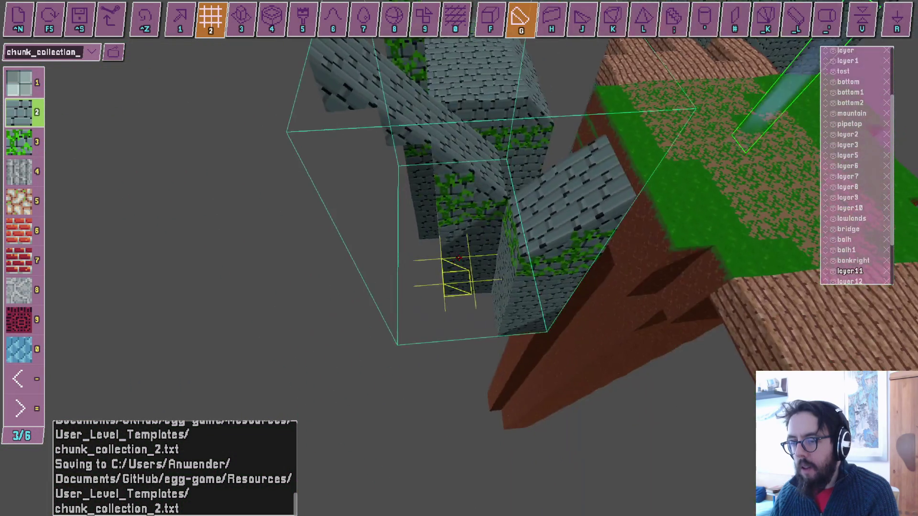
pyautogui.press('3')
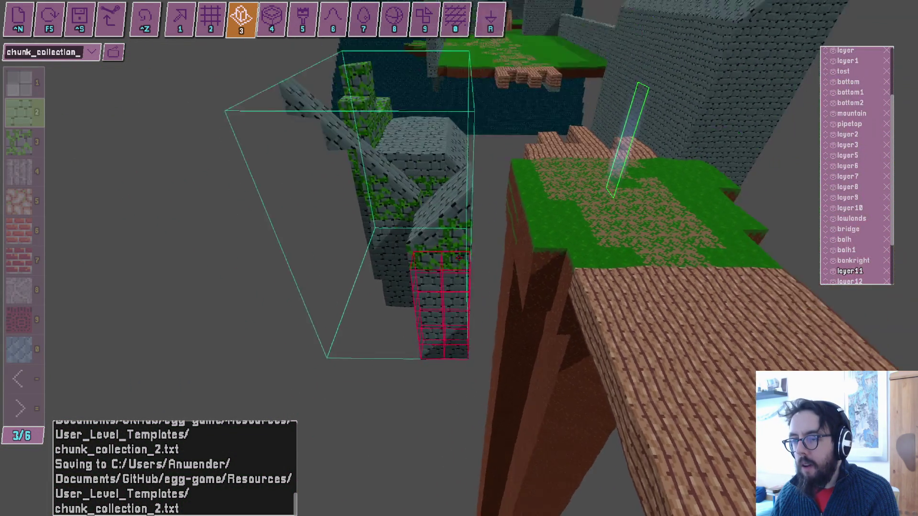
pyautogui.press('w')
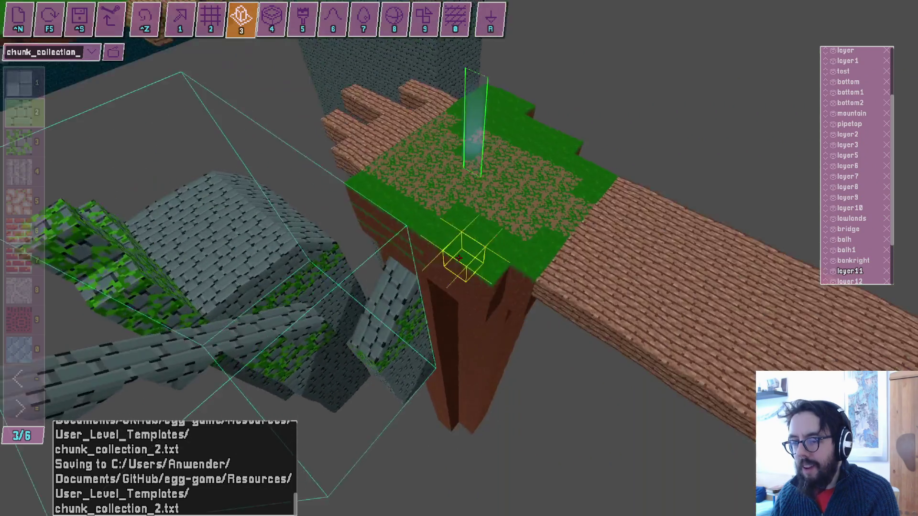
pyautogui.press('2')
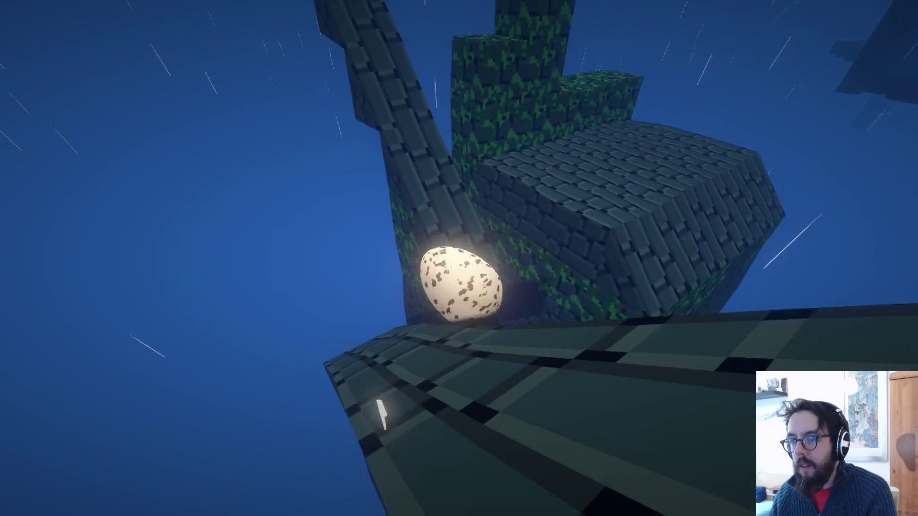
# Exit the playtest, undo recent voxel edits including the 486-voxel change, and box-select part of the chunk.
pyautogui.press('Escape')
pyautogui.hotkey('ctrl', 'z')
pyautogui.hotkey('ctrl', 'z')
pyautogui.hotkey('ctrl', 'z')
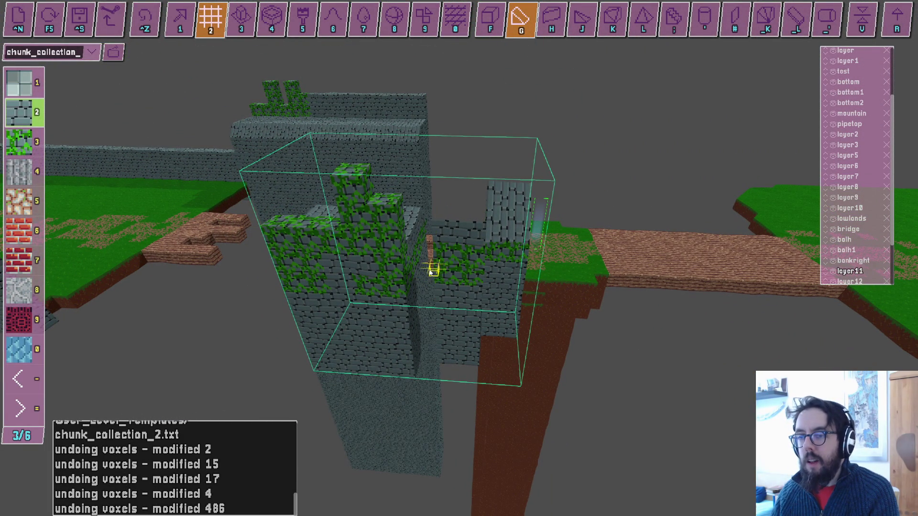
pyautogui.press('Tab')
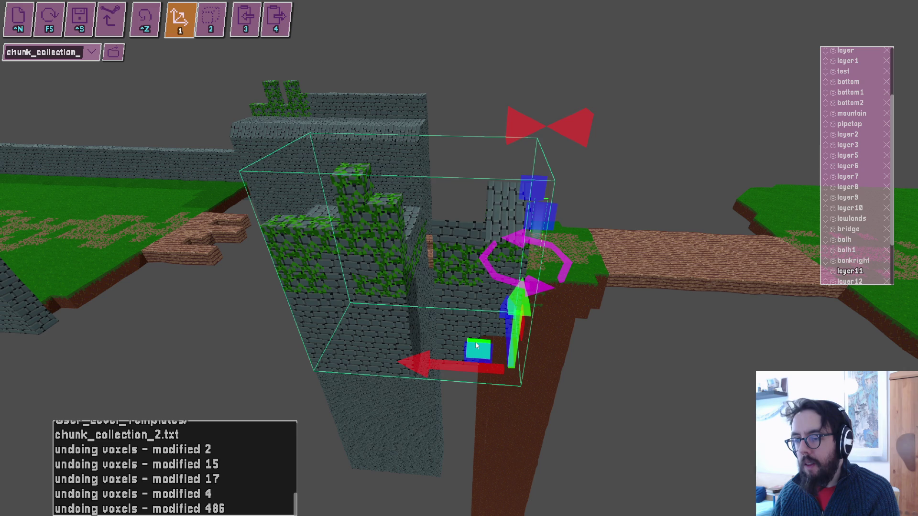
pyautogui.moveTo(520, 367)
pyautogui.mouseDown()
pyautogui.moveTo(615, 446)
pyautogui.moveTo(612, 428)
pyautogui.mouseUp()
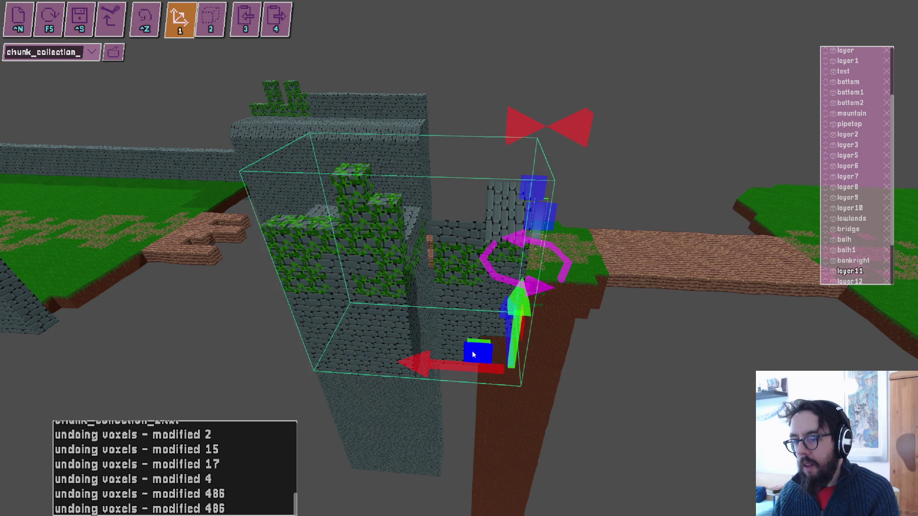
pyautogui.hotkey('alt', 'Tab')
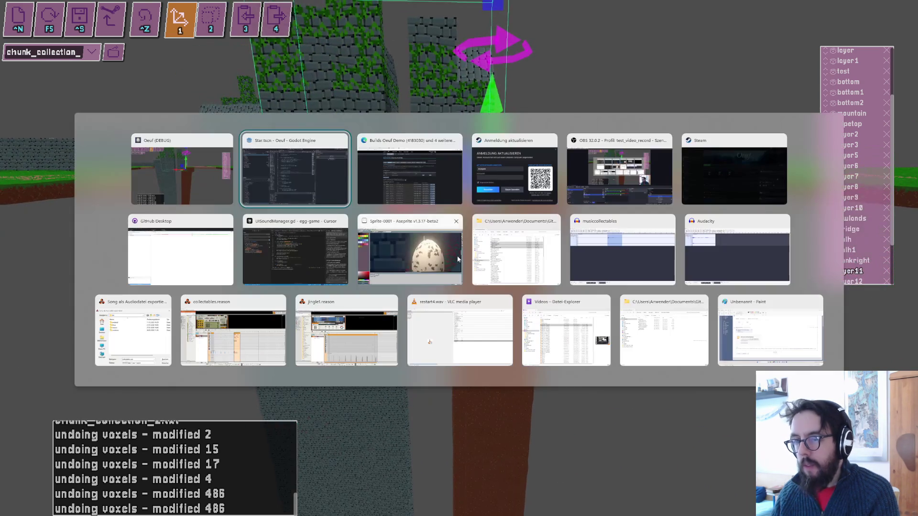
# In Cursor, open EditorUI.tscn and then the EditorUI.gd script.
pyautogui.click(298, 251)
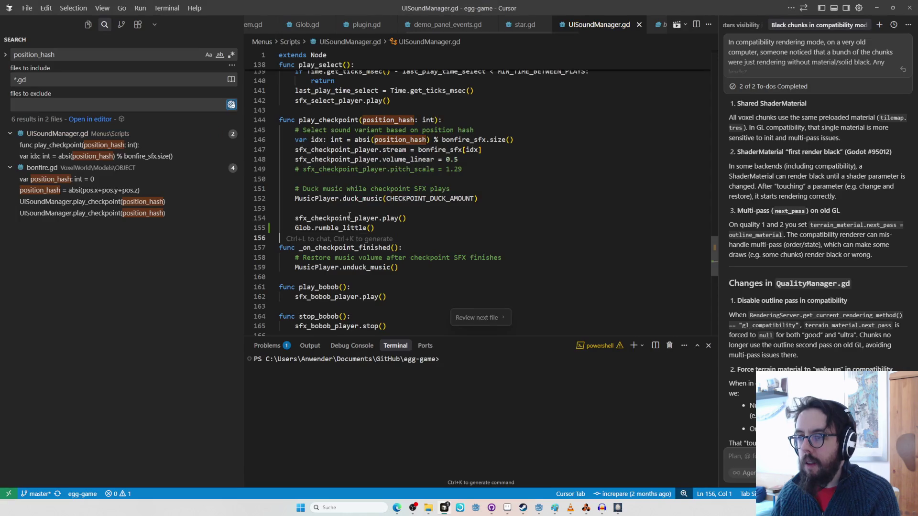
pyautogui.hotkey('ctrl', 'p')
pyautogui.write('editorui')
pyautogui.press('Return')
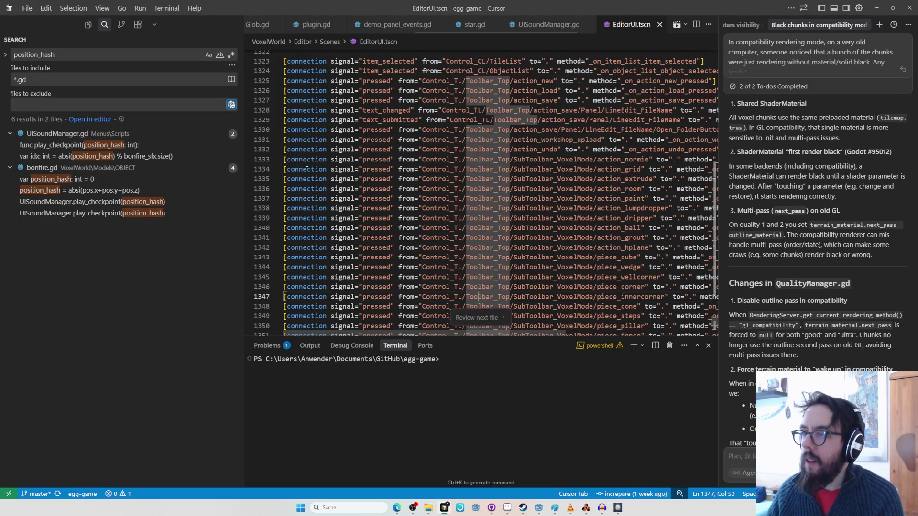
pyautogui.hotkey('ctrl', 'p')
pyautogui.write('edi')
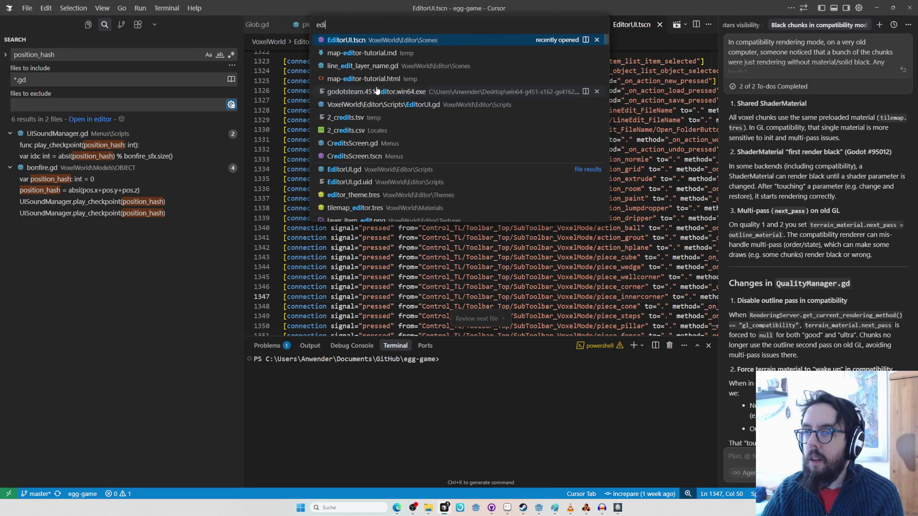
pyautogui.write('gd')
pyautogui.press('Return')
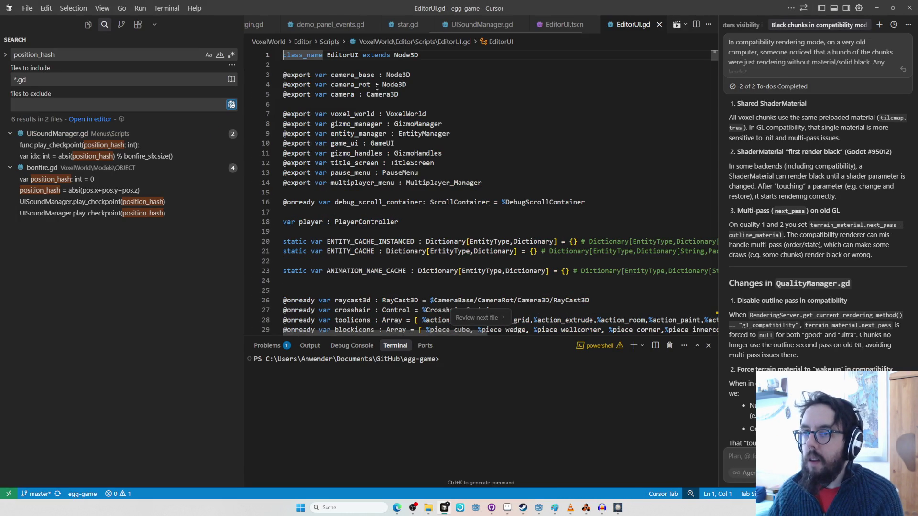
# Add the EditorUI symbol to a new AI chat and start typing 'implement'.
pyautogui.rightClick(353, 56)
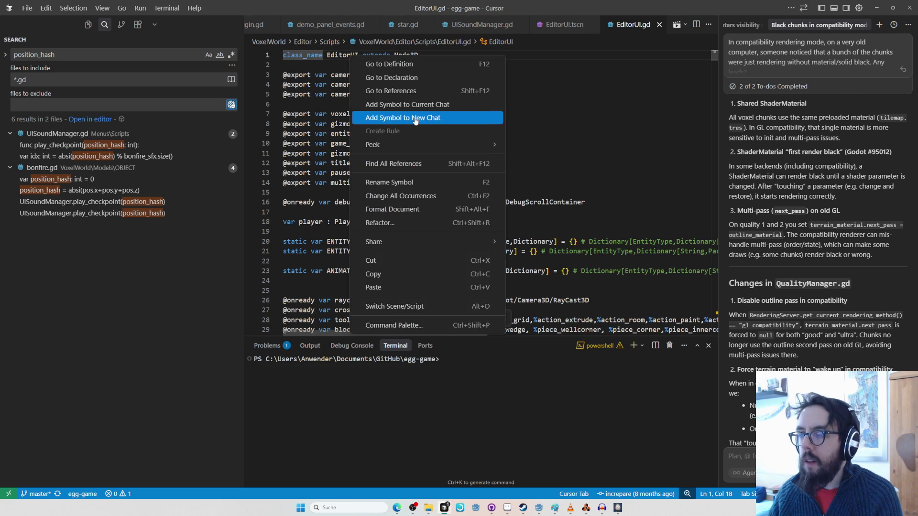
pyautogui.click(416, 118)
pyautogui.write('implement')
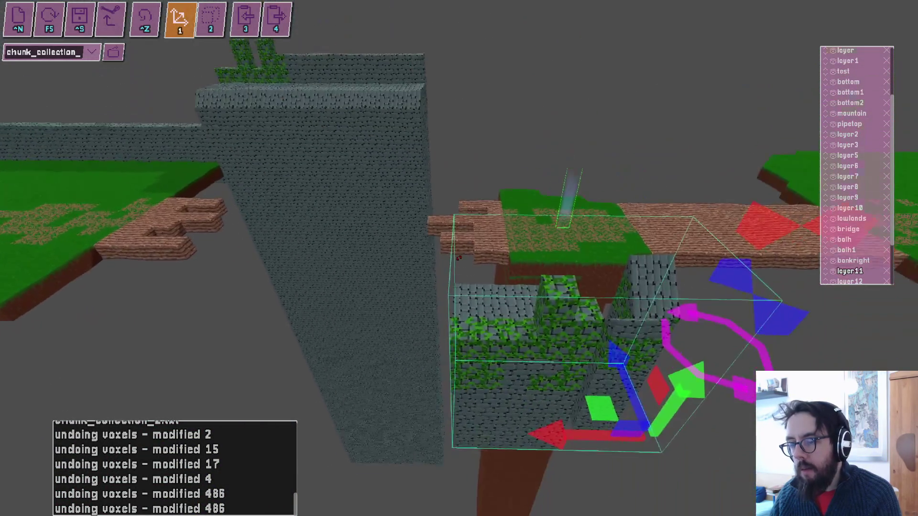
# Switch to grid placement with stone brick (slot 2) and undo the last voxel stroke.
pyautogui.press('2')
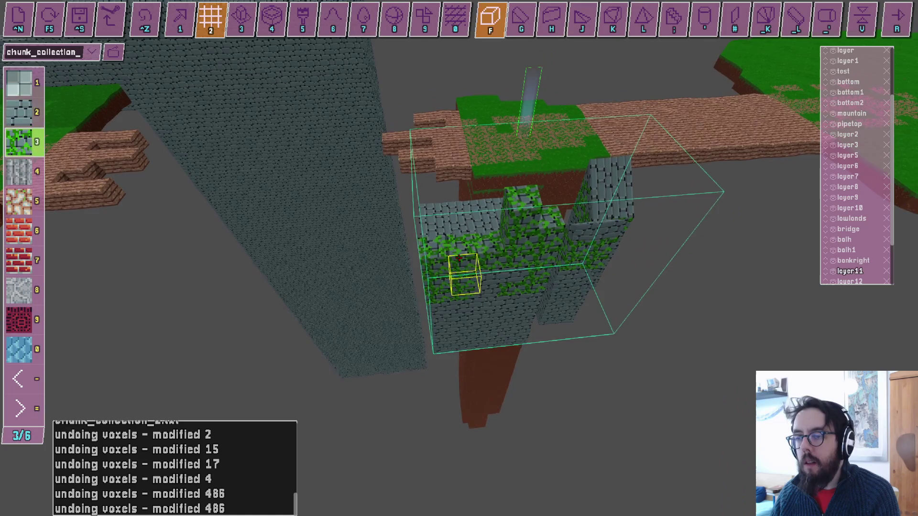
pyautogui.press('2')
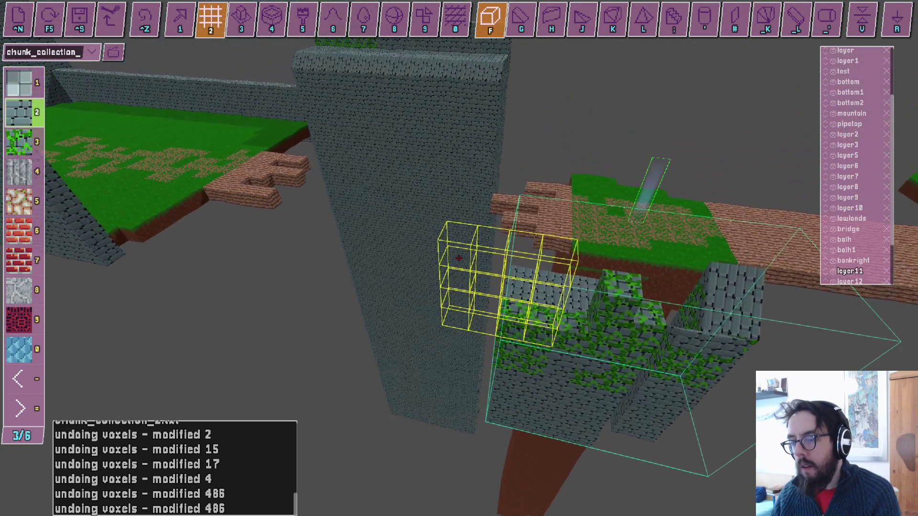
pyautogui.hotkey('ctrl', 'z')
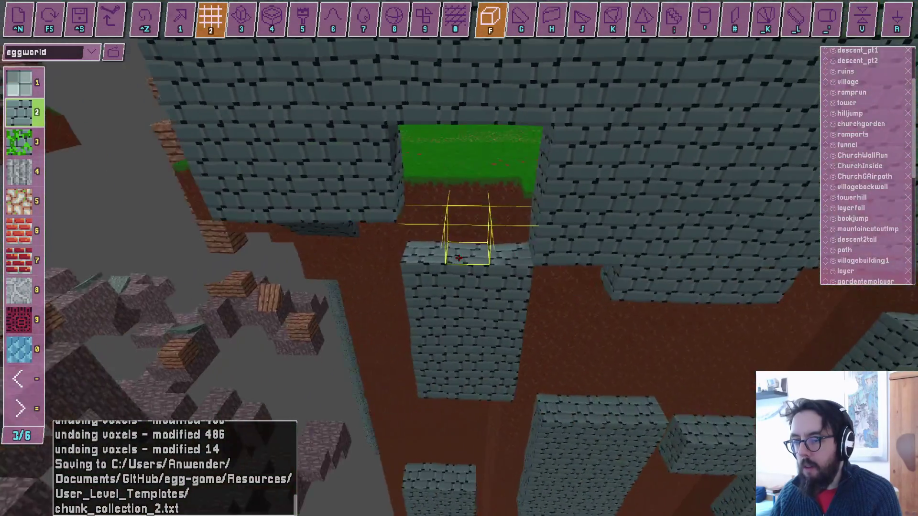
# Load chunk_collection_2 from the level list, then switch to OBS Studio.
pyautogui.press('w')
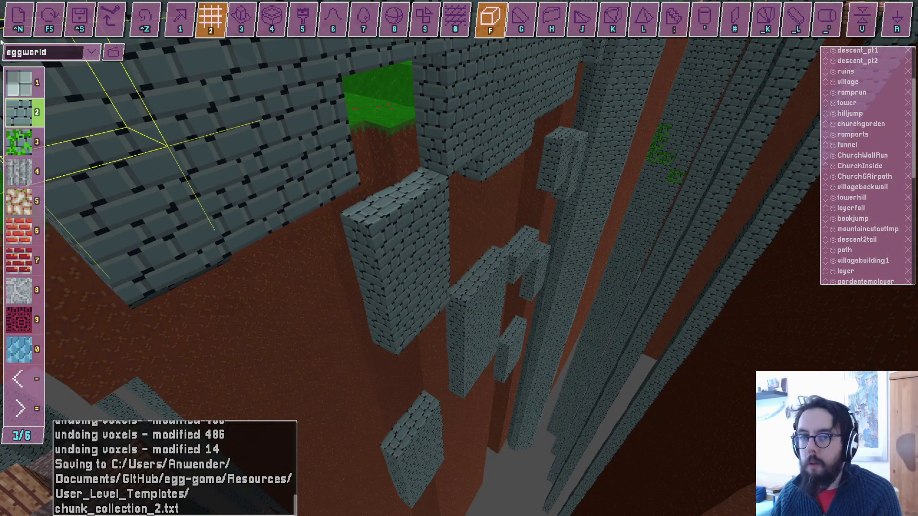
pyautogui.click(92, 52)
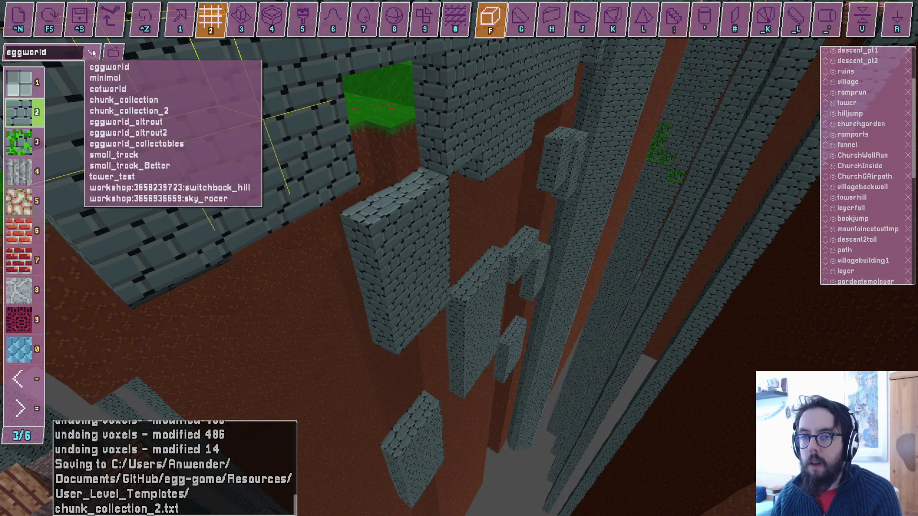
pyautogui.click(136, 111)
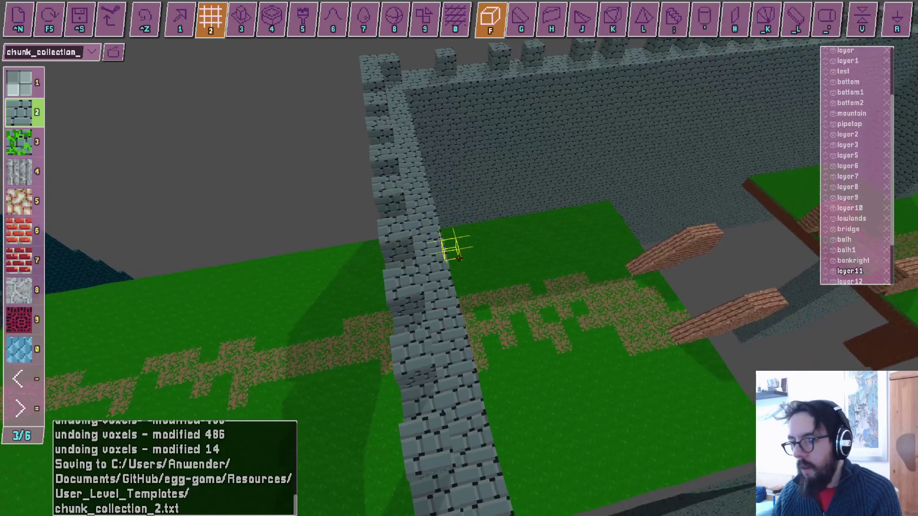
pyautogui.hotkey('alt', 'Tab')
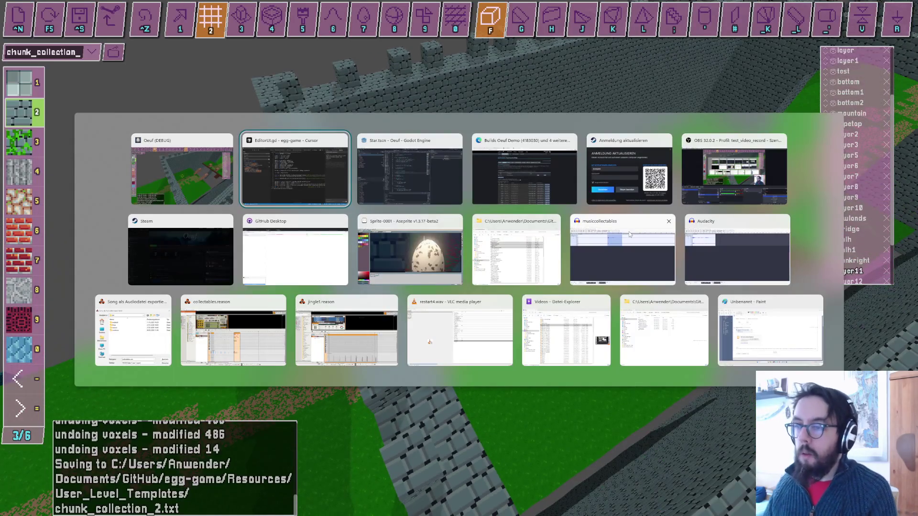
pyautogui.click(720, 174)
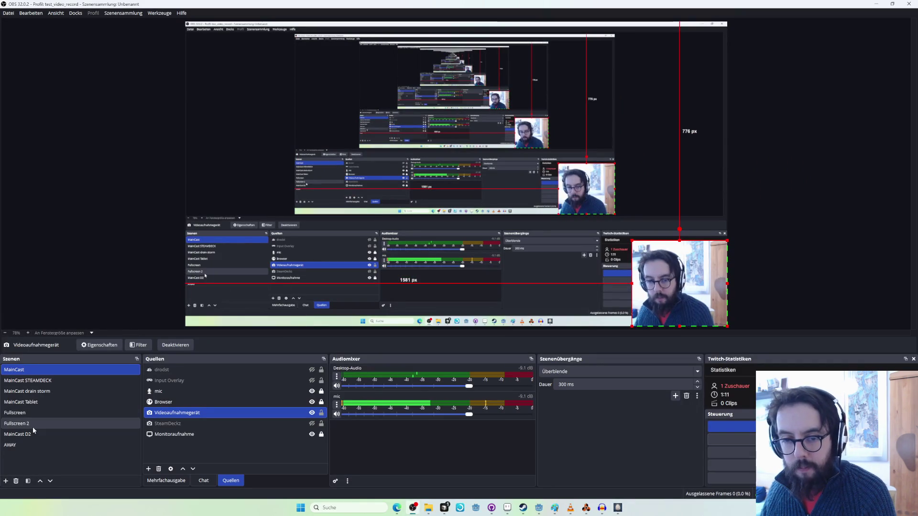
pyautogui.click(42, 448)
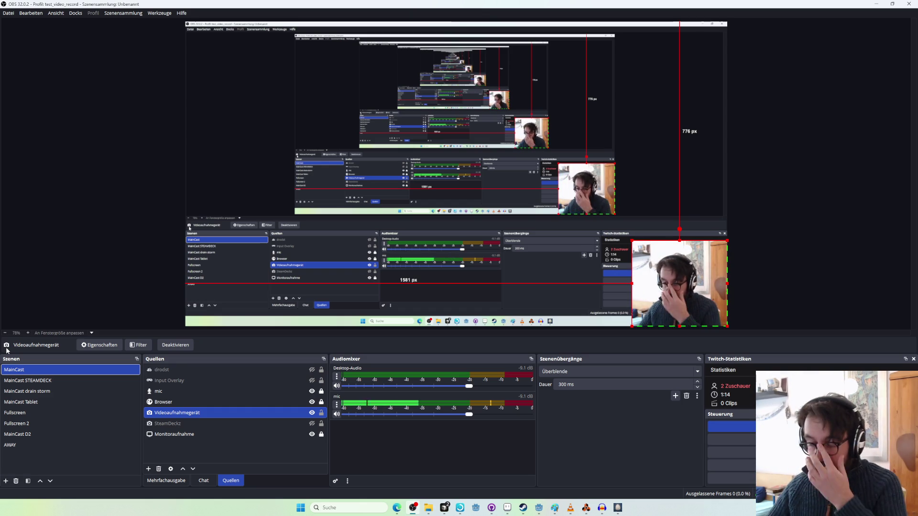
pyautogui.hotkey('alt', 'Tab')
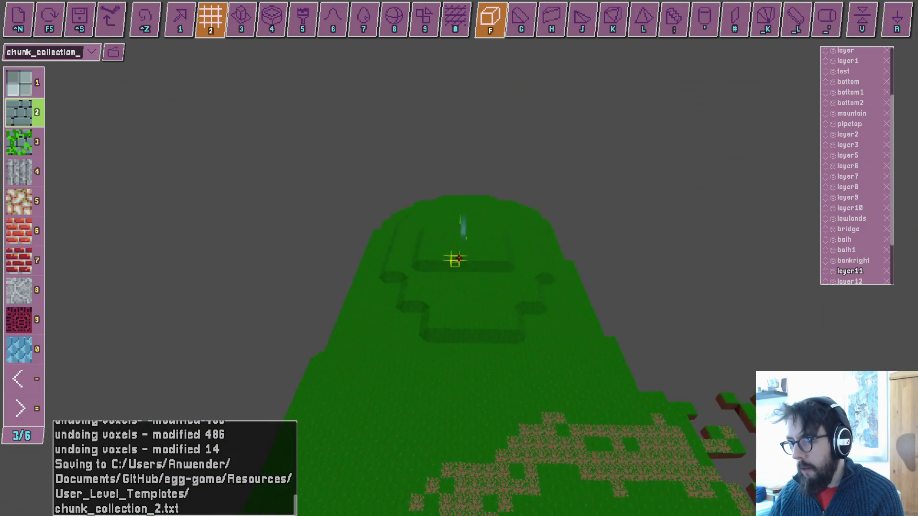
# Reload chunk_collection_2 with F5 and launch it in the game for a playtest.
pyautogui.press('F5')
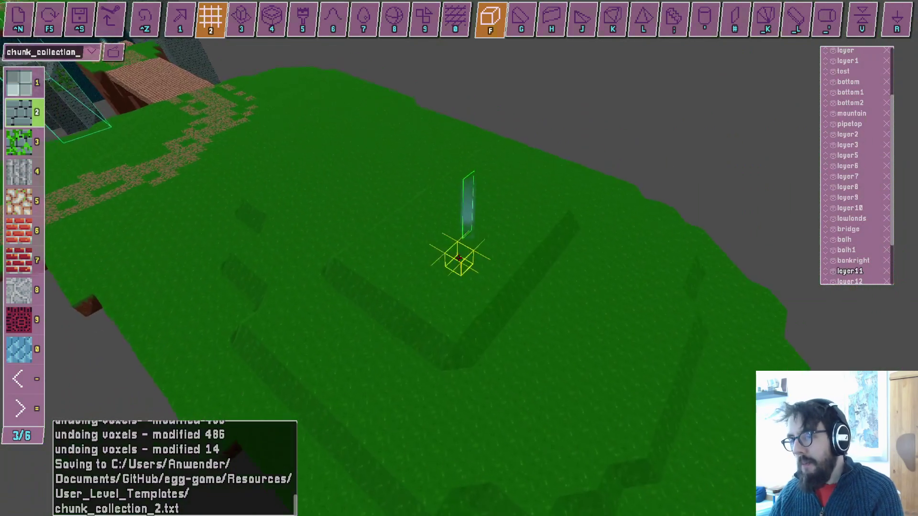
pyautogui.press('r')
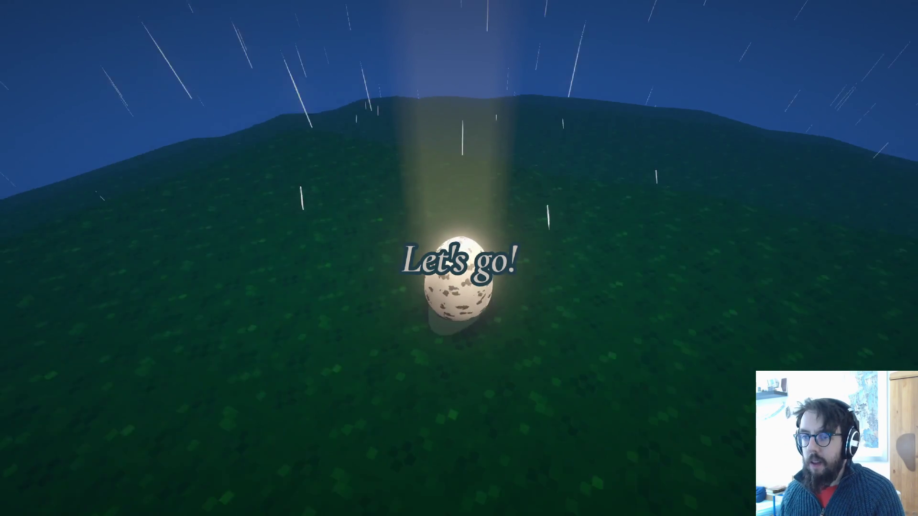
# Roll the egg across the grass and red bridge to Checkpoint3, then return to the editor.
pyautogui.press('w')
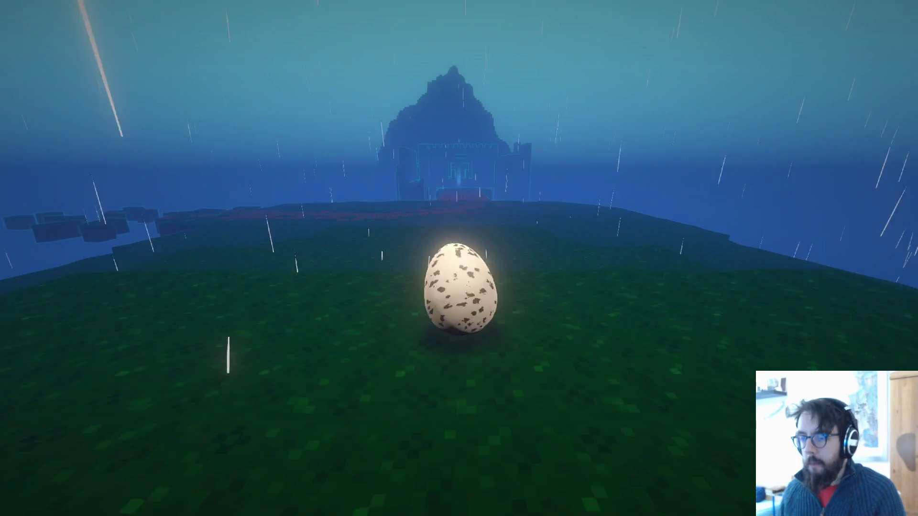
pyautogui.press('w')
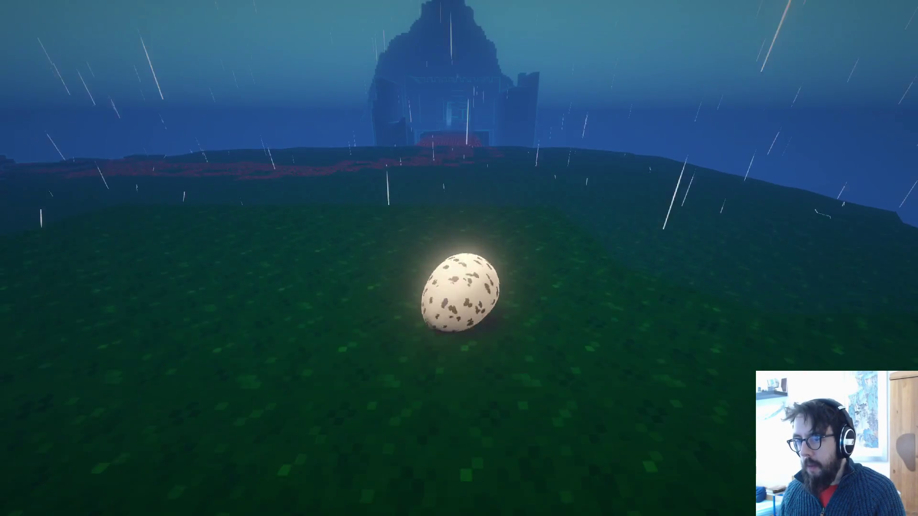
pyautogui.press('w')
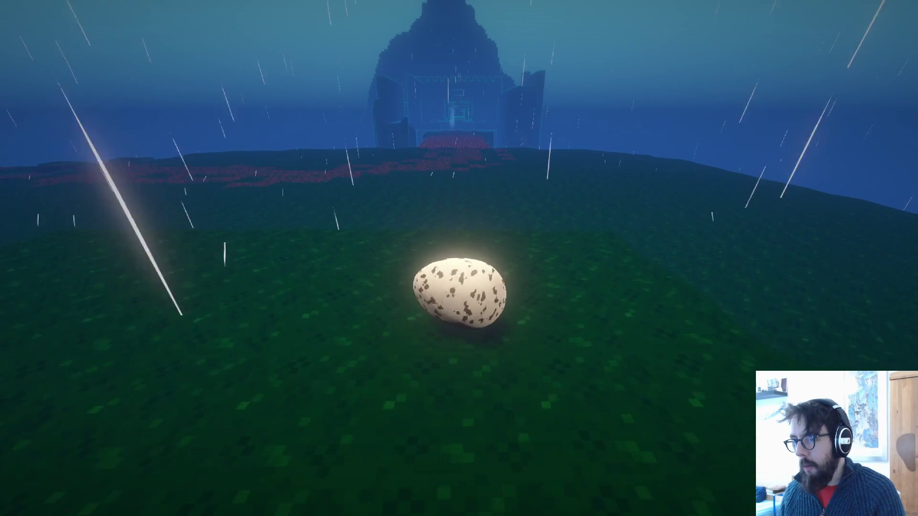
pyautogui.press('w')
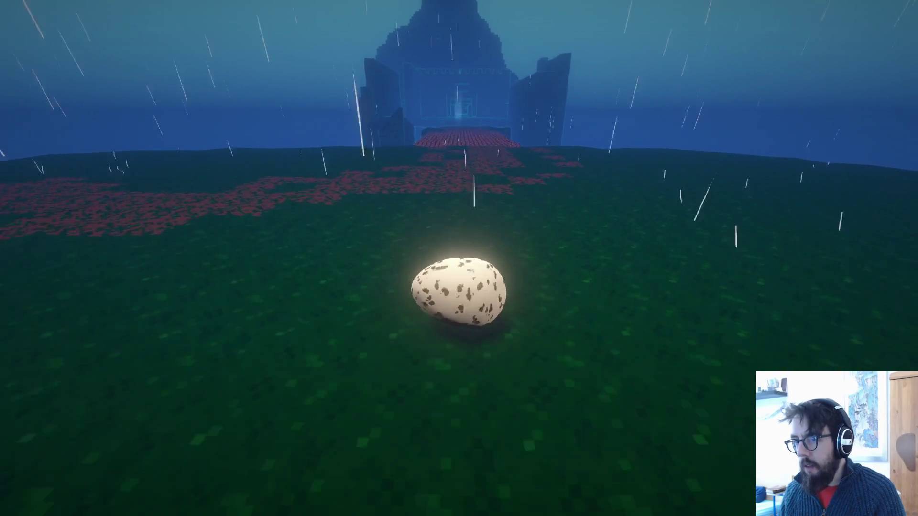
pyautogui.press('w')
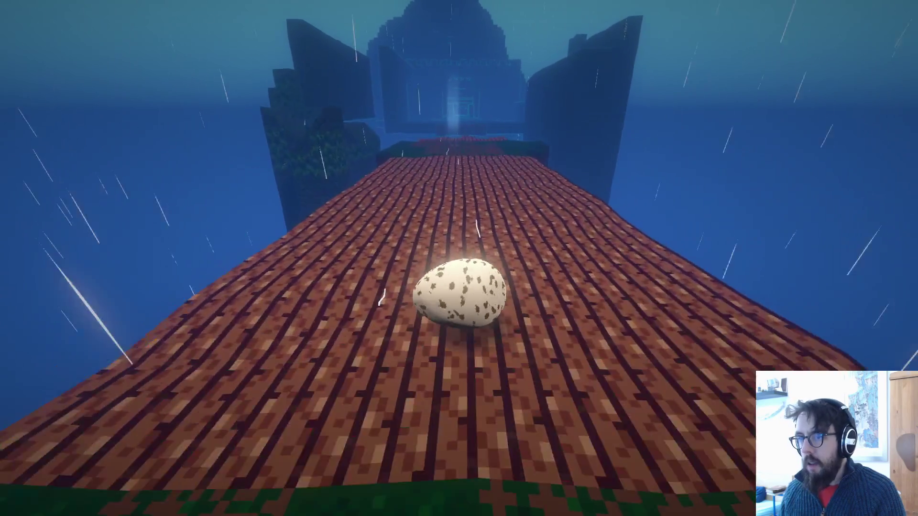
pyautogui.press('w')
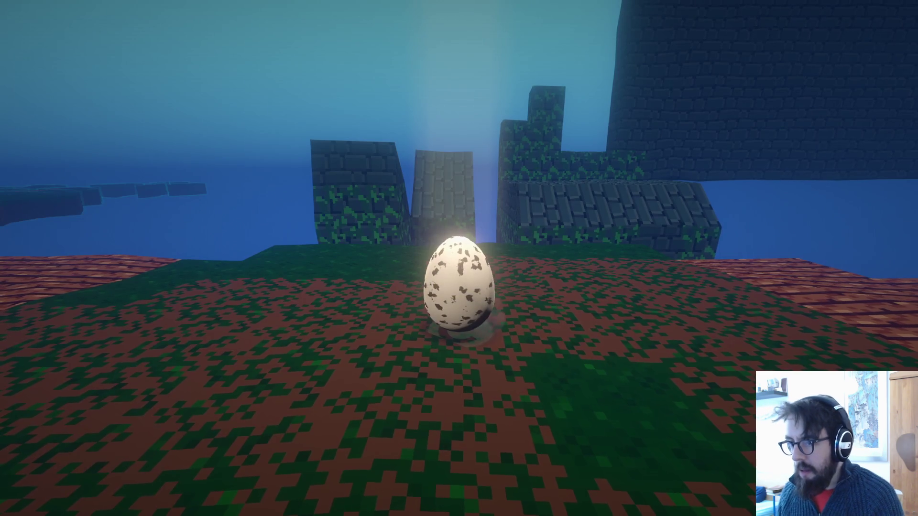
pyautogui.press('Escape')
pyautogui.scroll(-5, 458, 258)
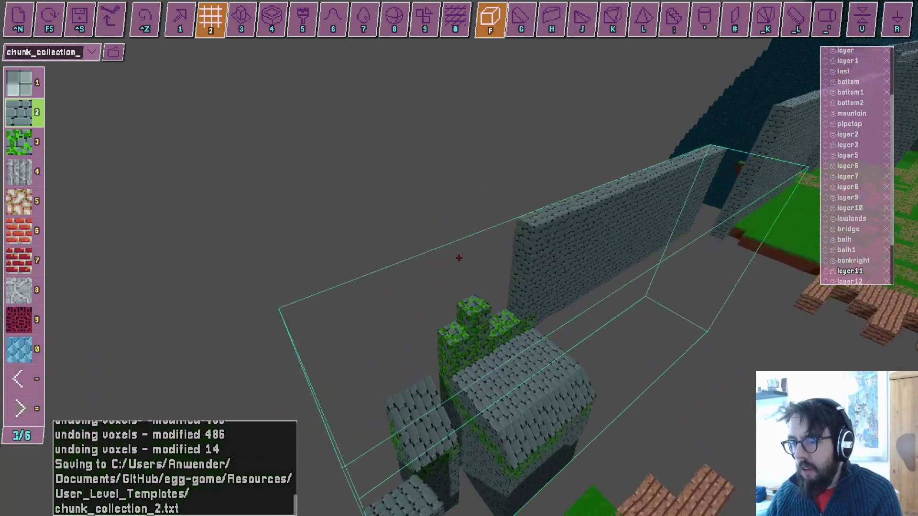
# With plain stone and the tilted-slab tool, carve a notch into the top of the wall.
pyautogui.press('3')
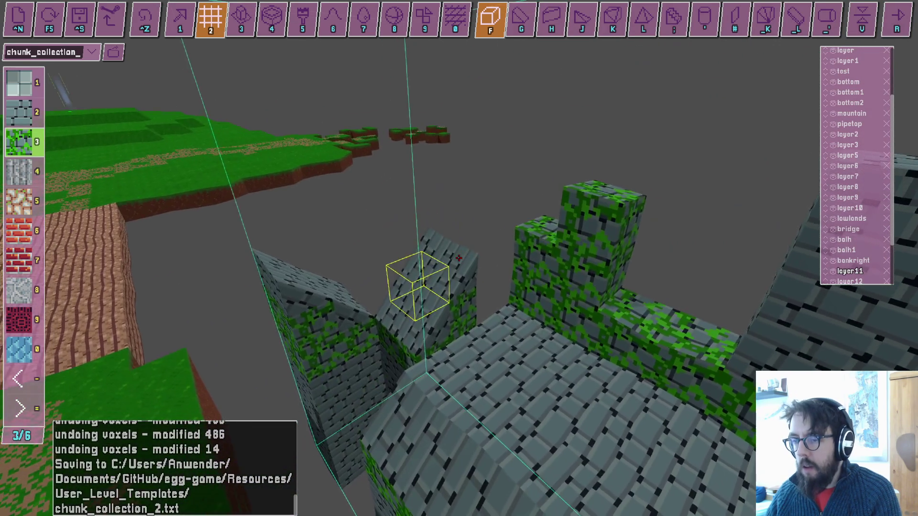
pyautogui.press('g')
pyautogui.press('2')
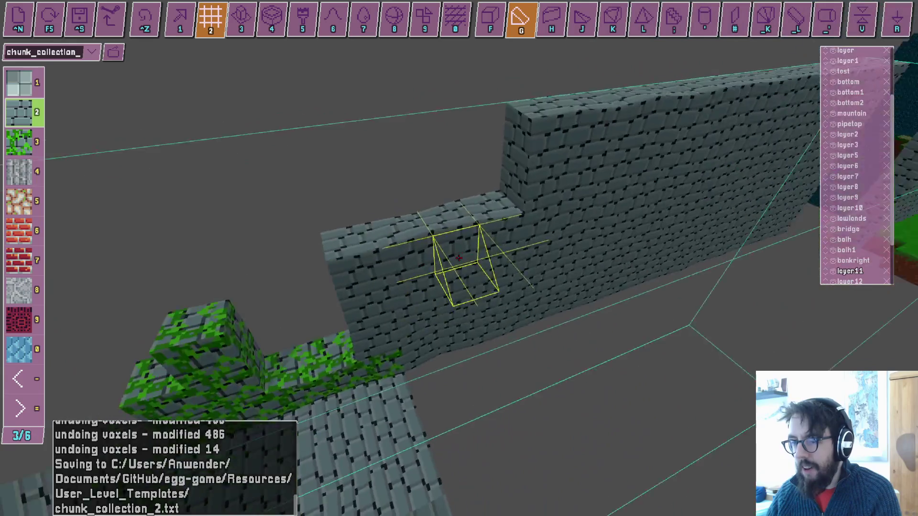
pyautogui.click(458, 258)
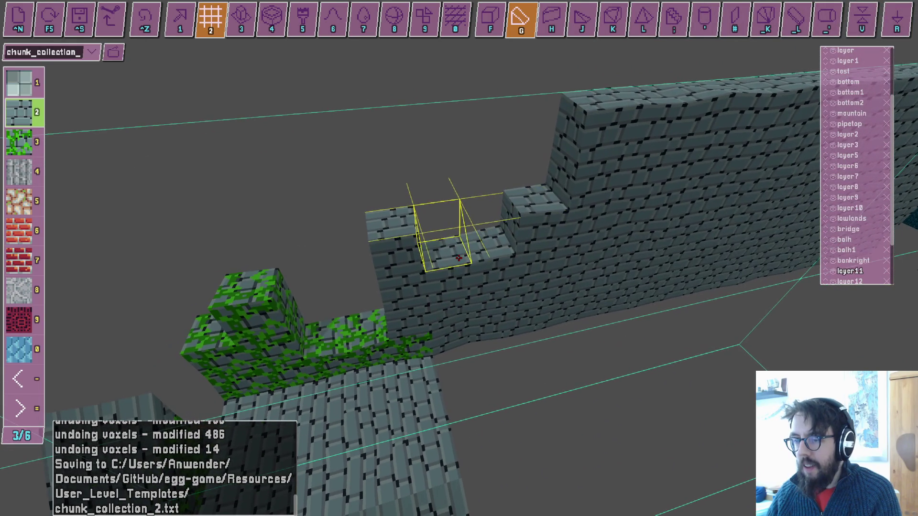
# Read the coordinates of two wall blocks, then playtest by rolling the egg along the wall top.
pyautogui.press('1')
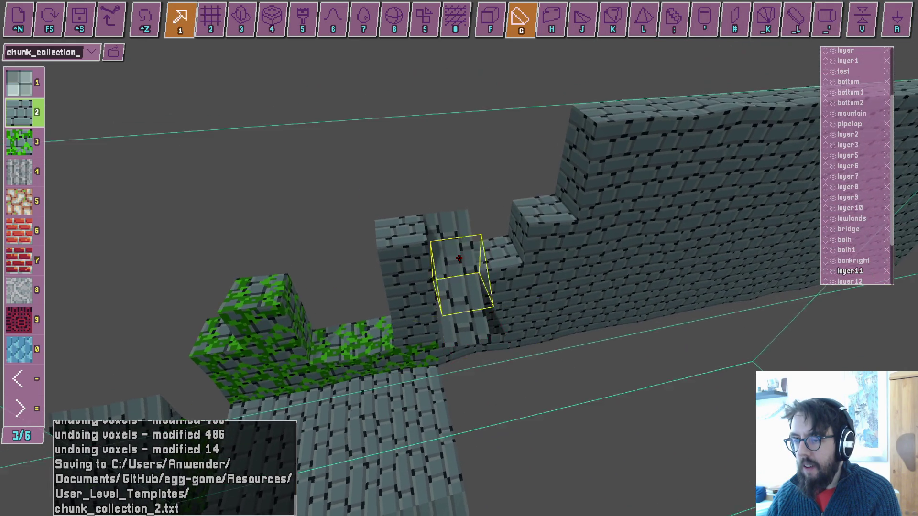
pyautogui.click(458, 258)
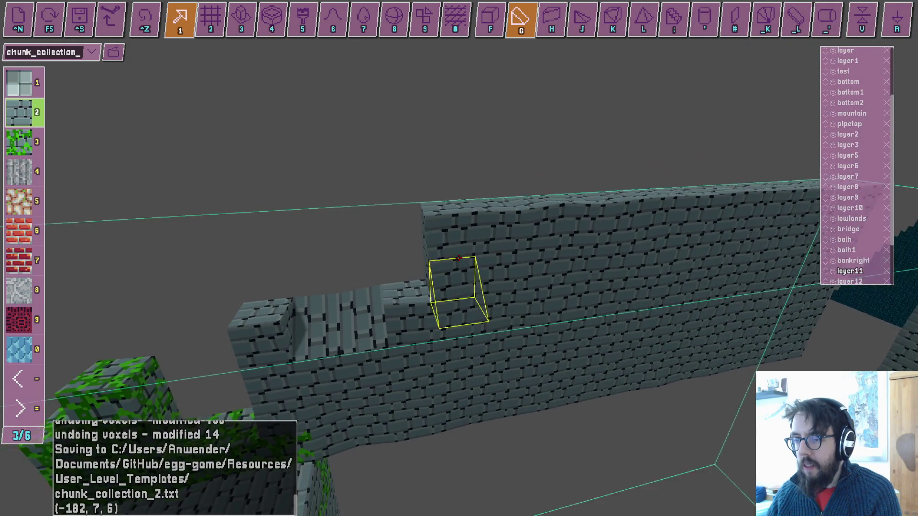
pyautogui.click(458, 258)
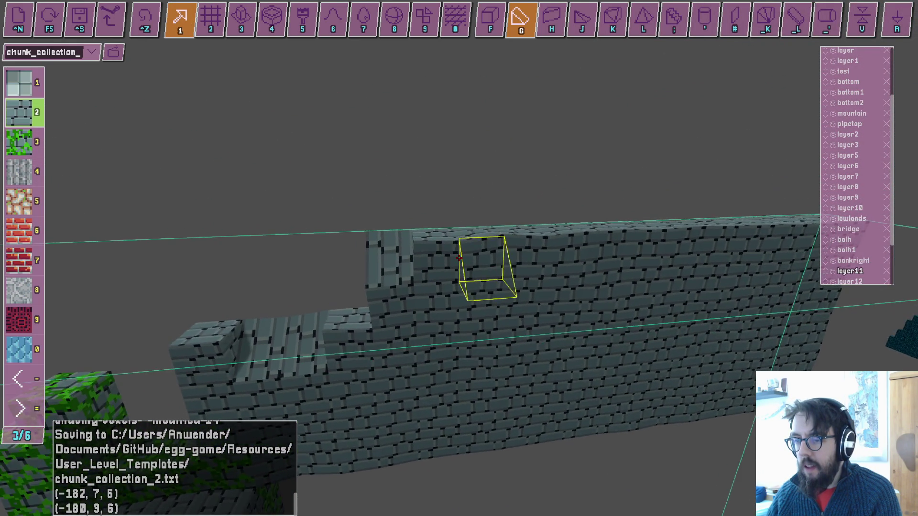
pyautogui.press('r')
pyautogui.press('w')
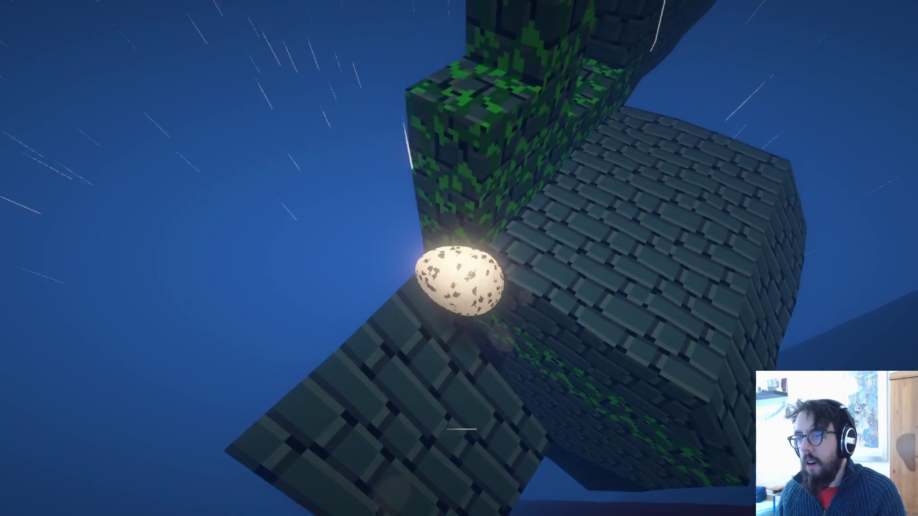
# Peek into the Sound settings, resume, and roll the egg off the stone tower.
pyautogui.press('Escape')
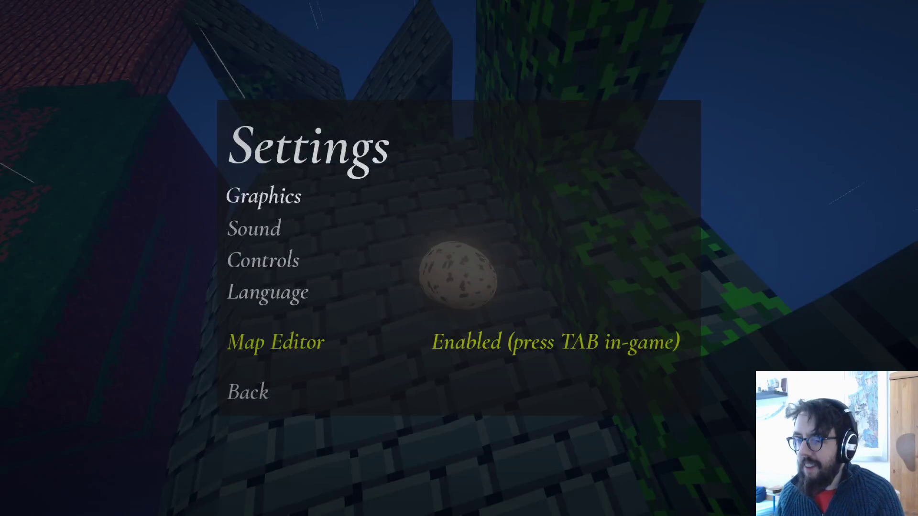
pyautogui.press('Return')
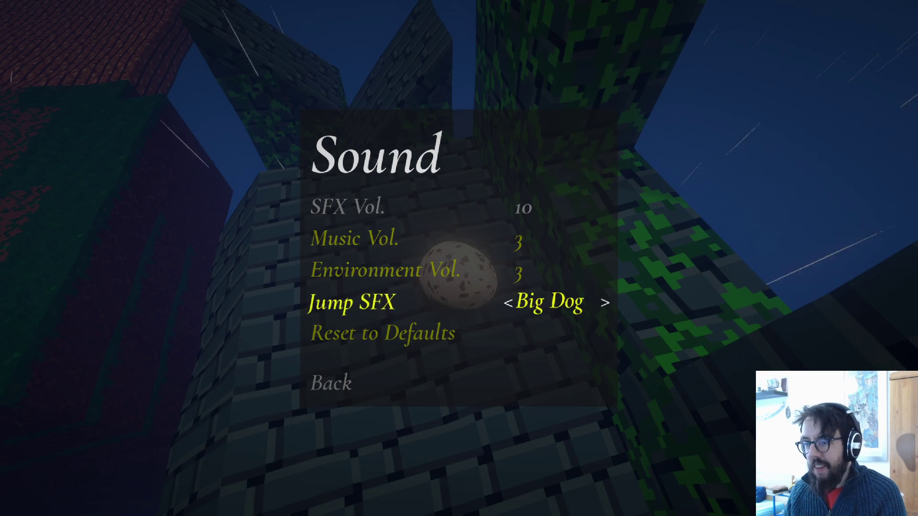
pyautogui.press('Escape')
pyautogui.press('Escape')
pyautogui.press('Escape')
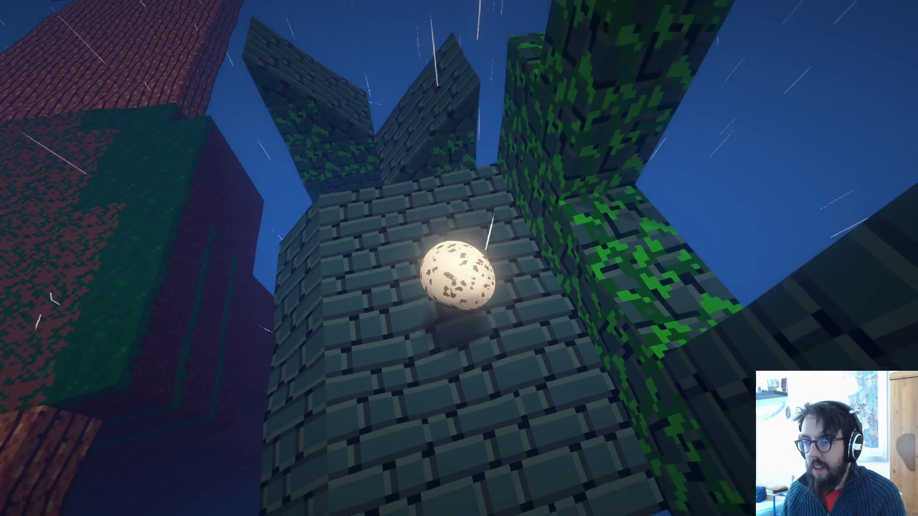
pyautogui.press('w')
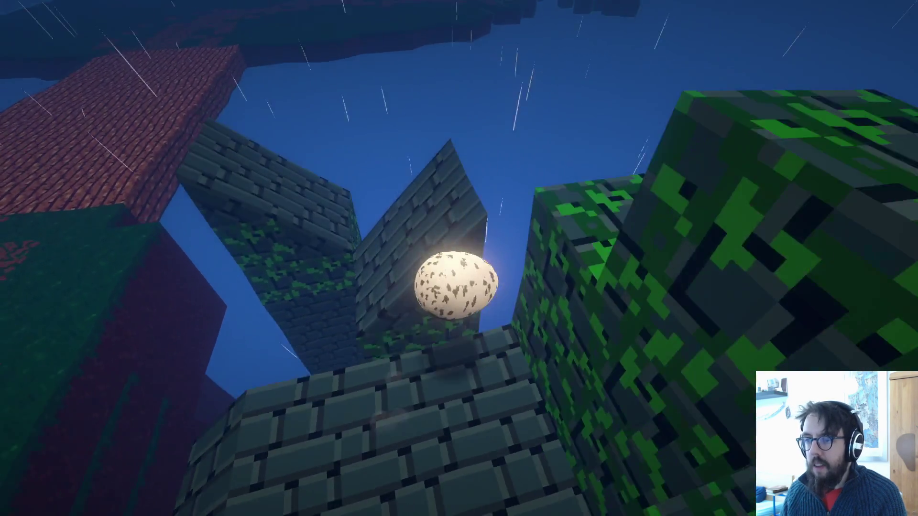
# Switch to OBS Studio briefly and return to the game.
pyautogui.hotkey('alt', 'Tab')
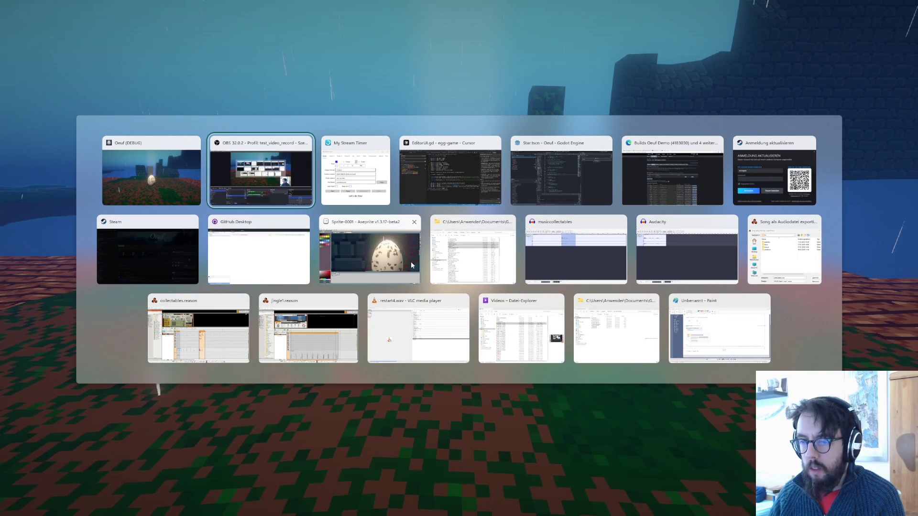
pyautogui.click(225, 187)
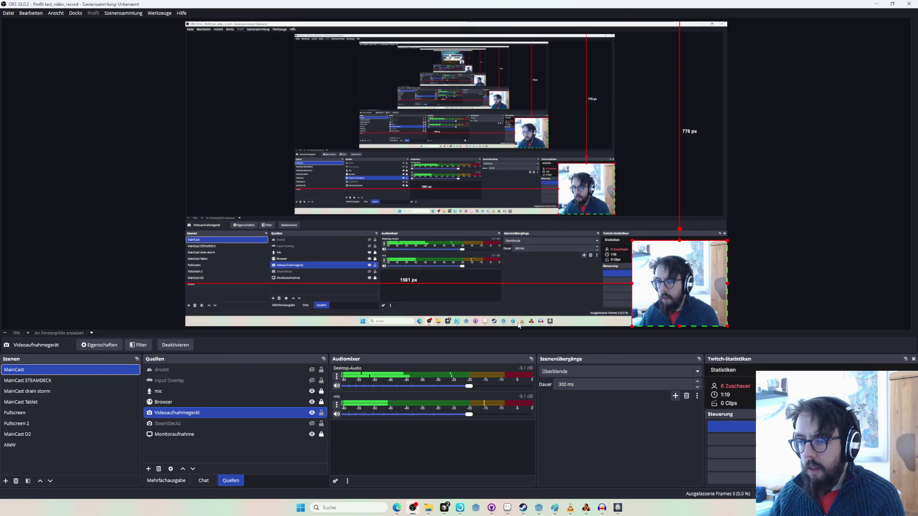
pyautogui.hotkey('alt', 'Tab')
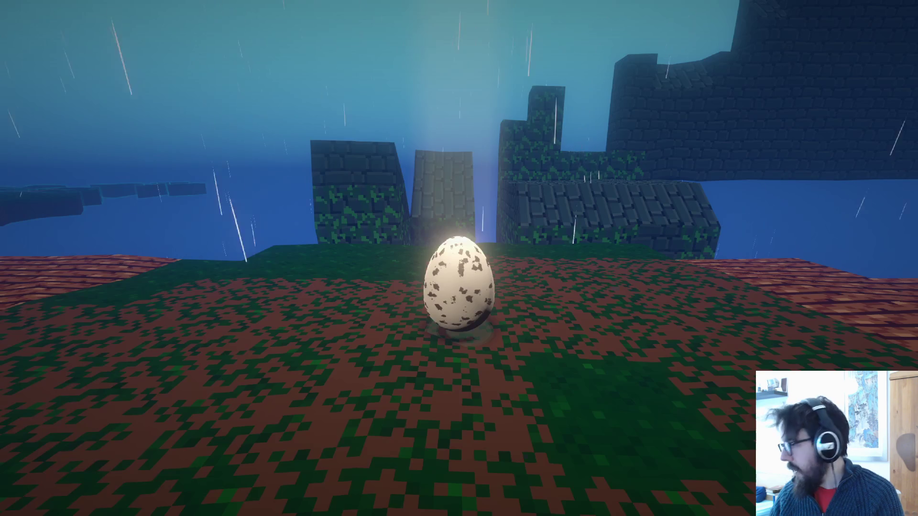
# Set Music and Environment volume to 10 and the Jump SFX to Jolly.
pyautogui.press('Escape')
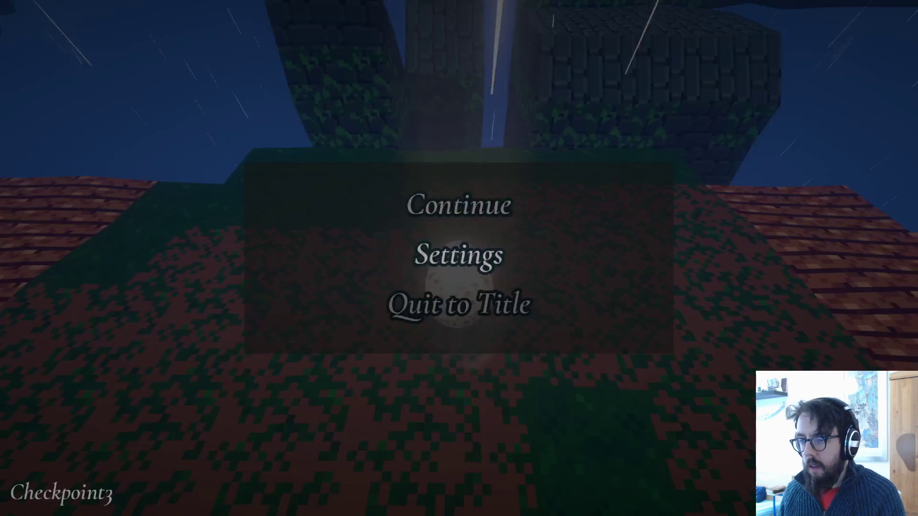
pyautogui.press('Down')
pyautogui.press('Return')
pyautogui.press('Escape')
pyautogui.press('Return')
pyautogui.press('Right')
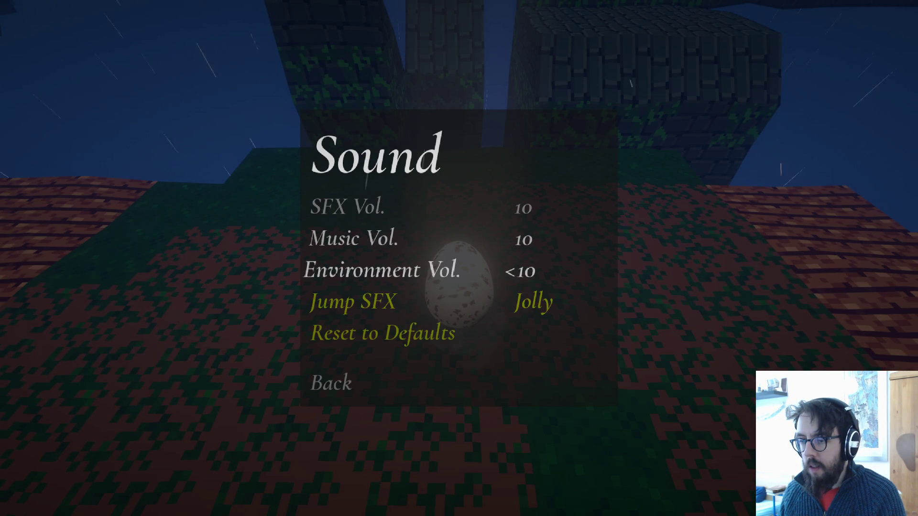
# Resume play and jump the egg up onto the stone tower wall.
pyautogui.press('Escape')
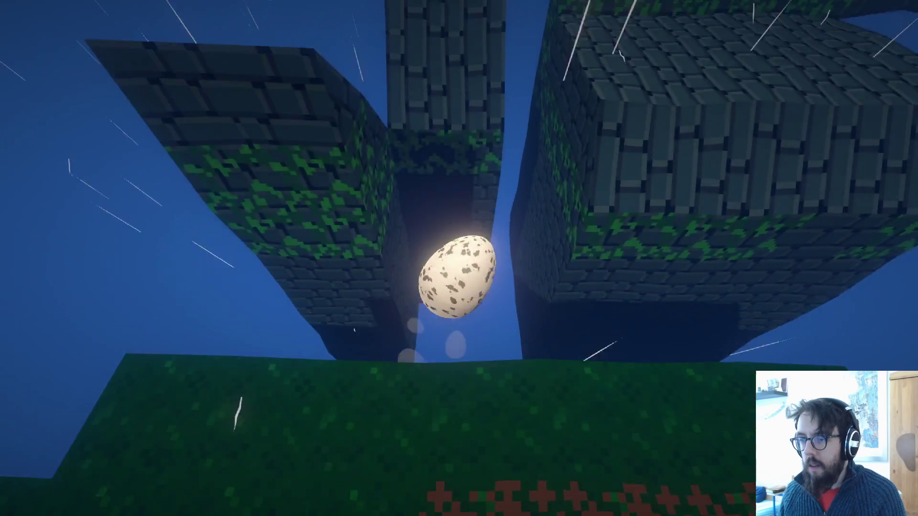
pyautogui.press('space')
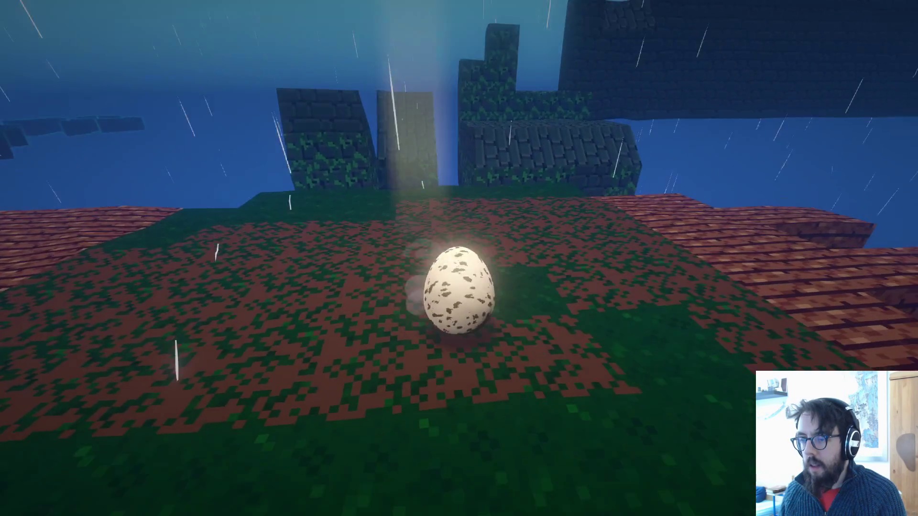
pyautogui.press('w')
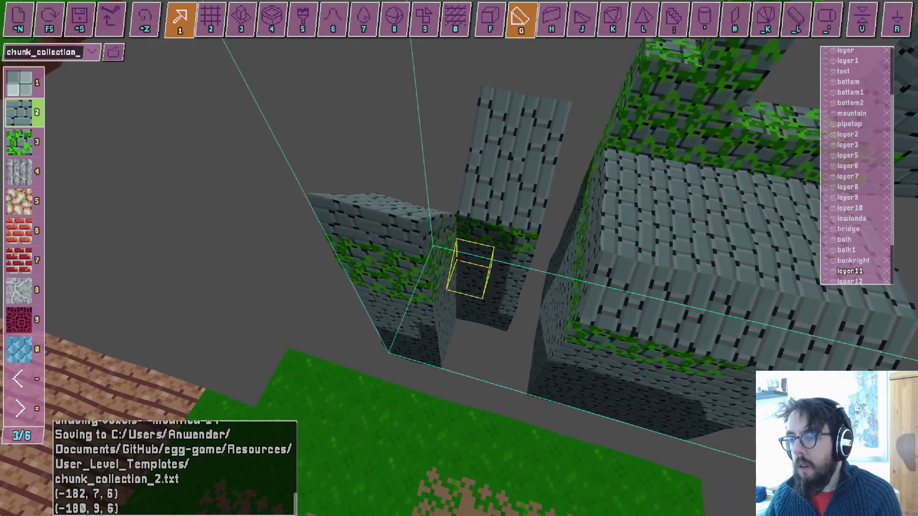
# Check a block's coordinates between the pillars and undo the 4-voxel edit.
pyautogui.press('f')
pyautogui.click(458, 258)
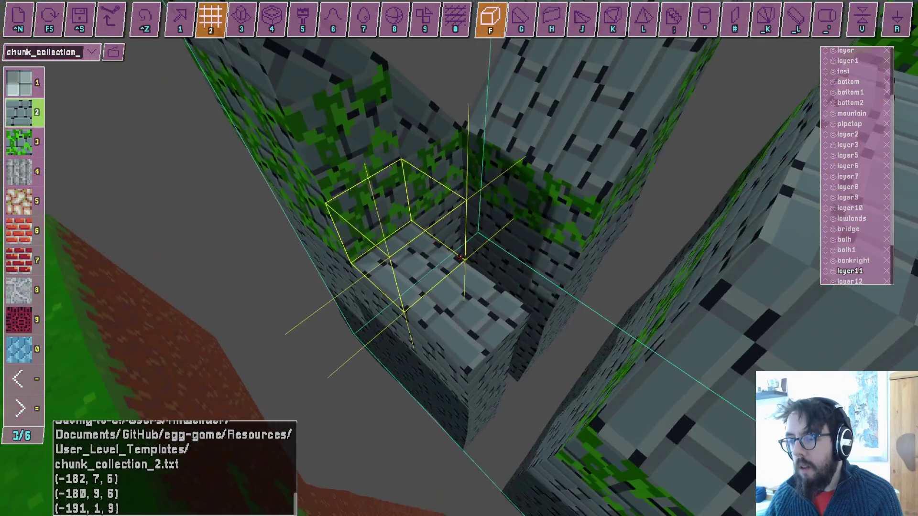
pyautogui.hotkey('ctrl', 'z')
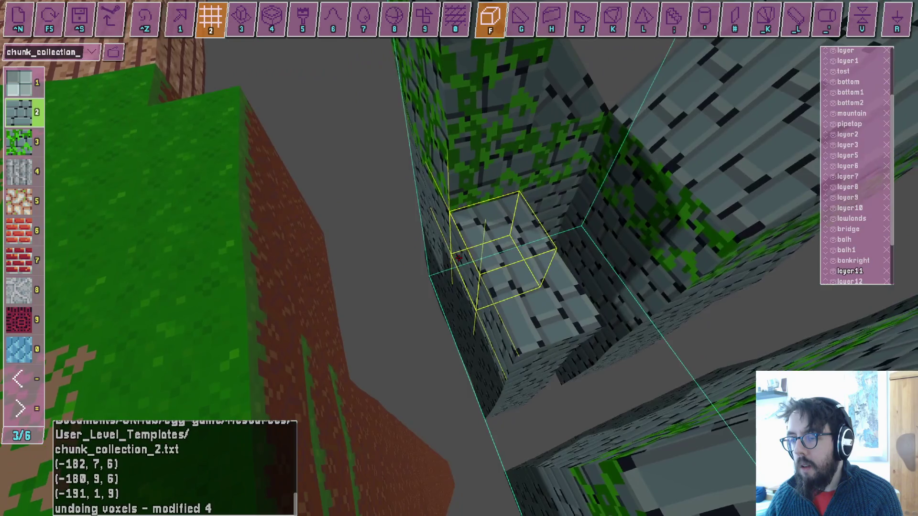
# Cycle between the tilted-slab tool and editing modes 3 and 2 while framing the mossy pillars.
pyautogui.press('g')
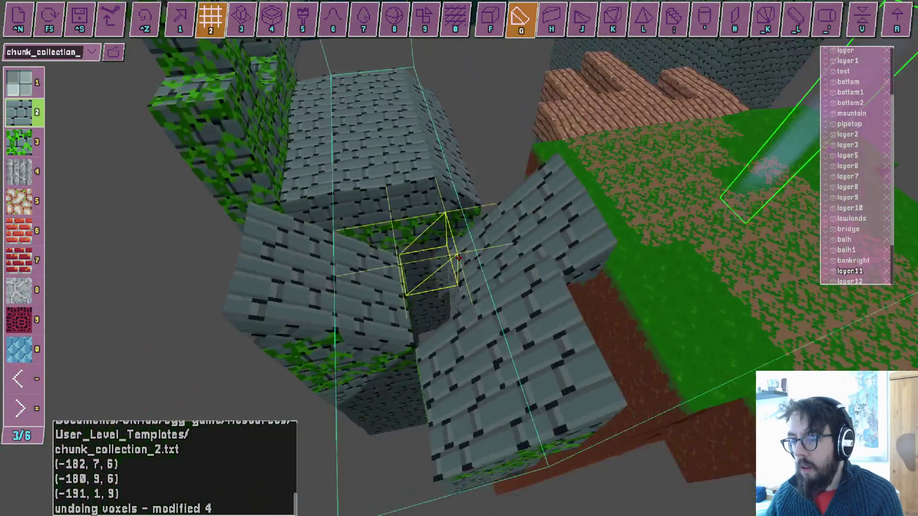
pyautogui.press('3')
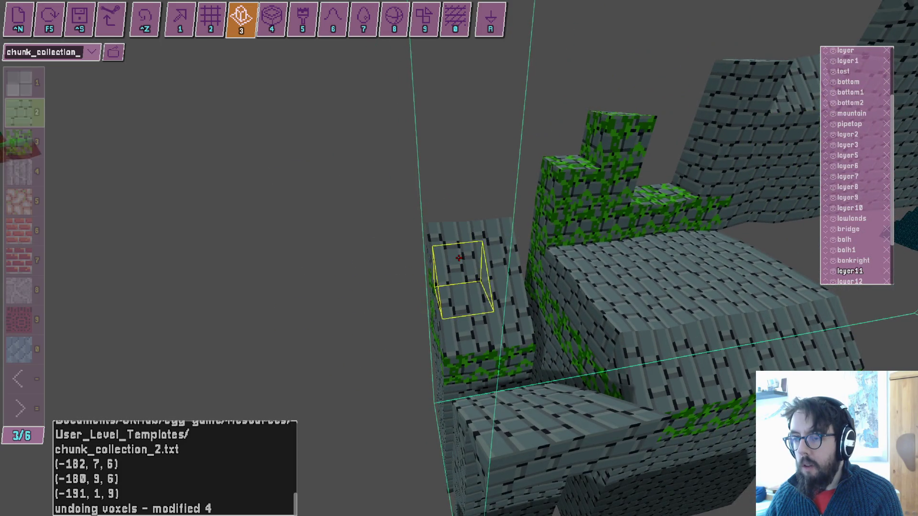
pyautogui.press('2')
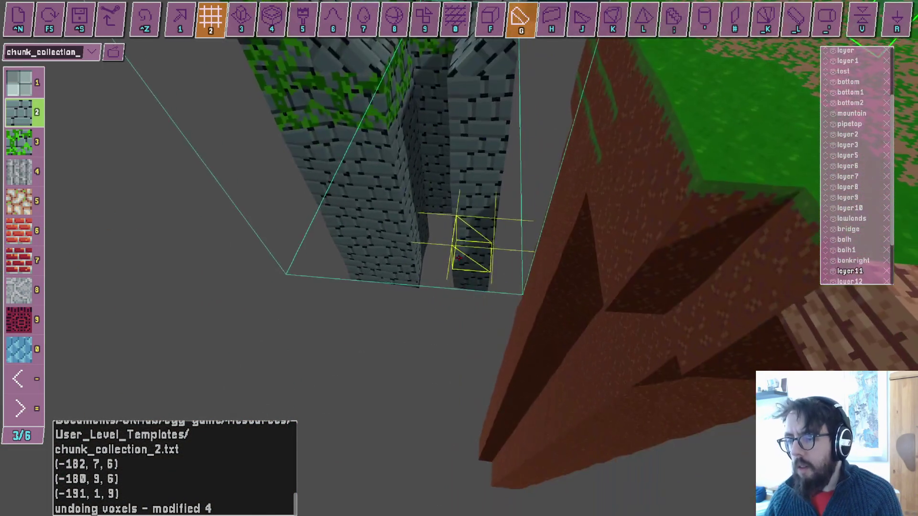
pyautogui.press('3')
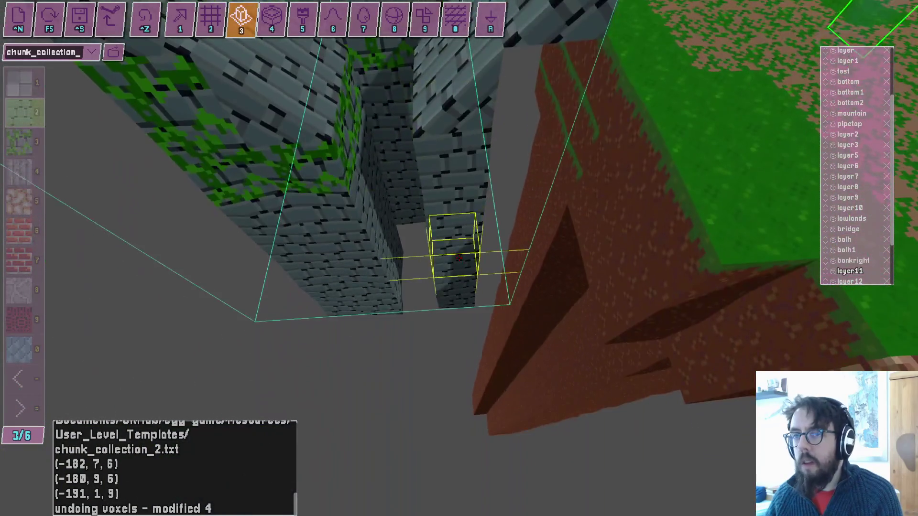
pyautogui.press('2')
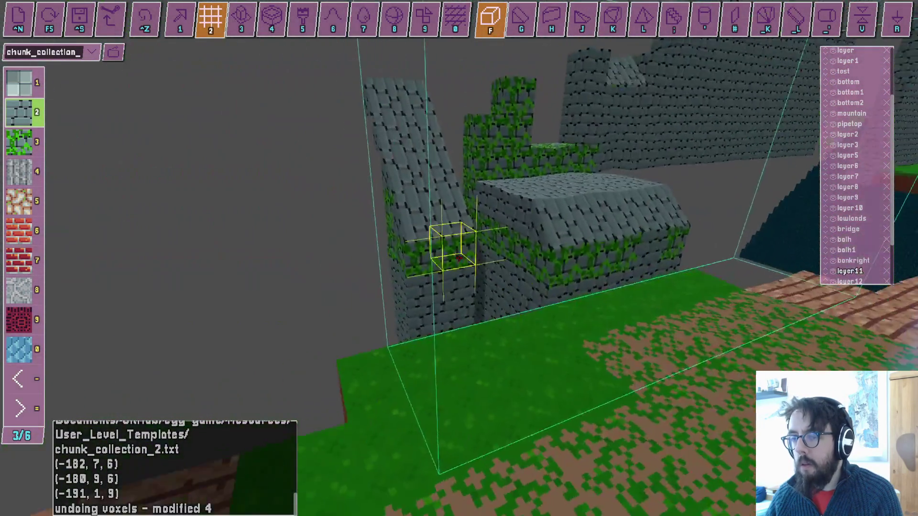
# Playtest the level, rolling the egg over the sloped pillar and grass onto the stone block.
pyautogui.press('F5')
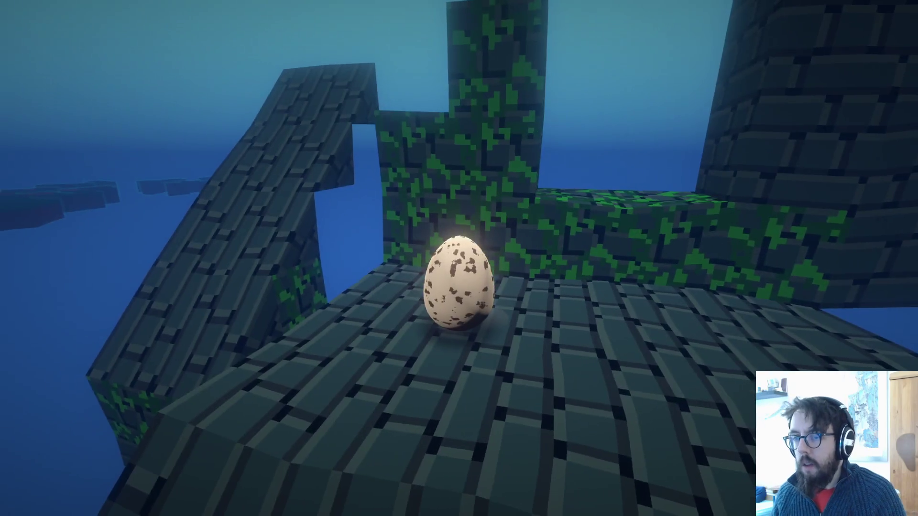
pyautogui.press('w')
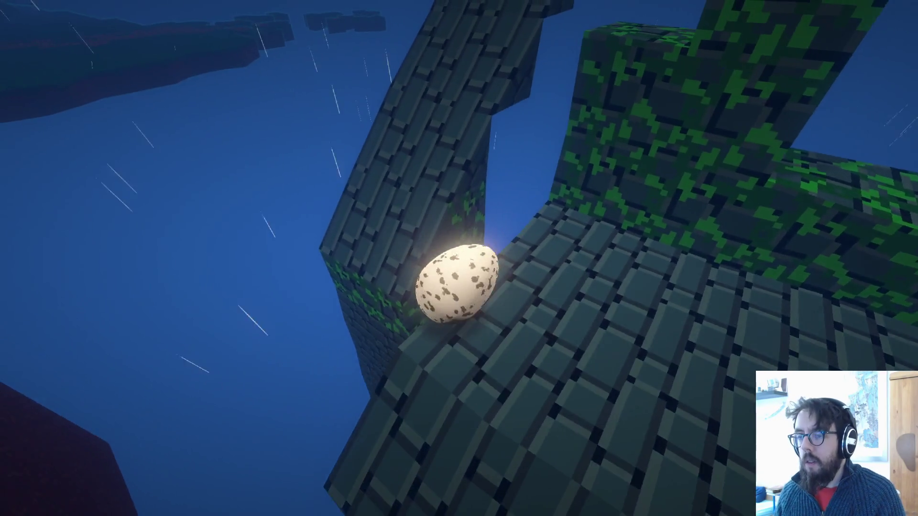
pyautogui.press('w')
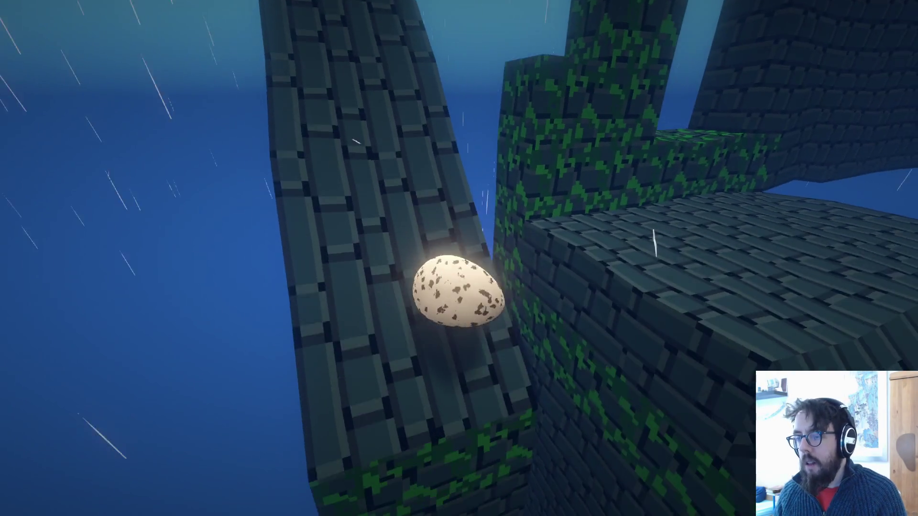
pyautogui.press('w')
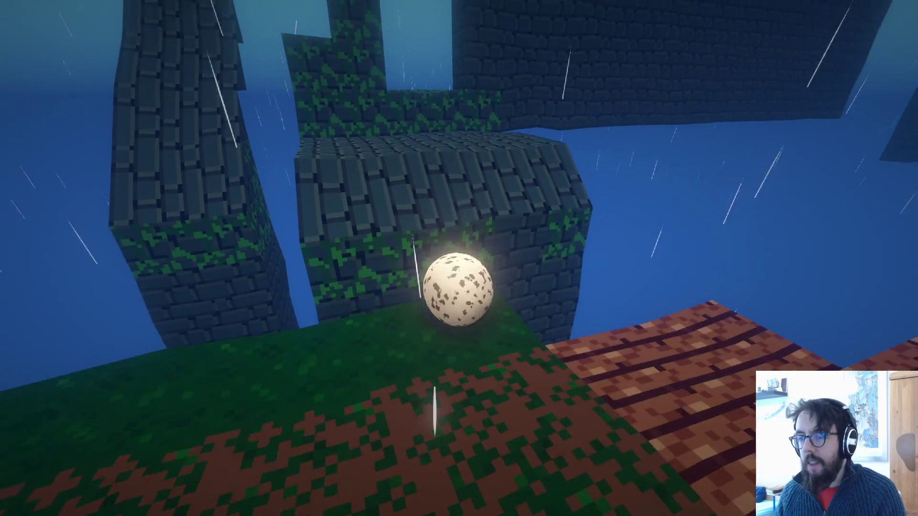
pyautogui.press('w')
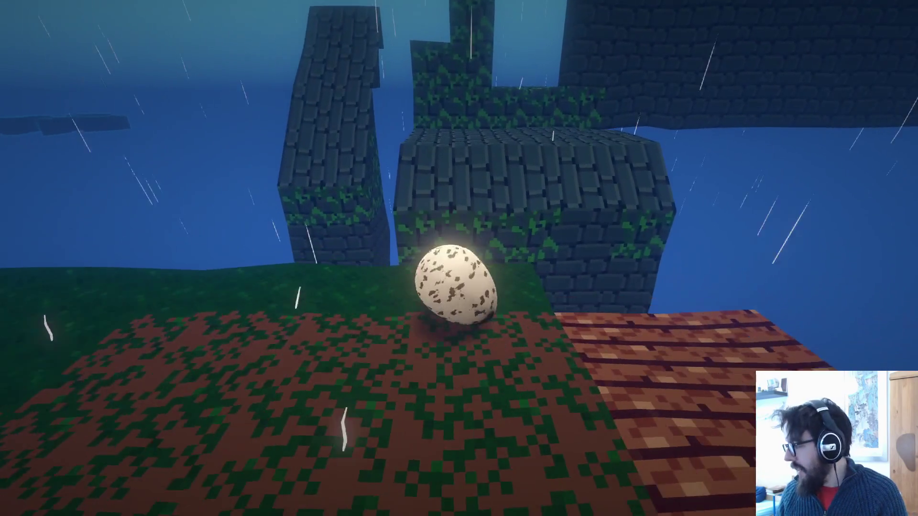
pyautogui.press('w')
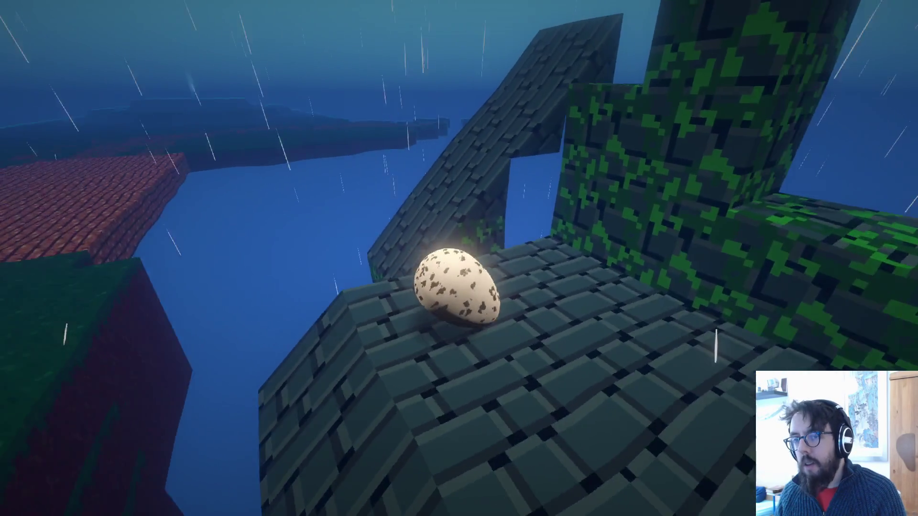
pyautogui.press('w')
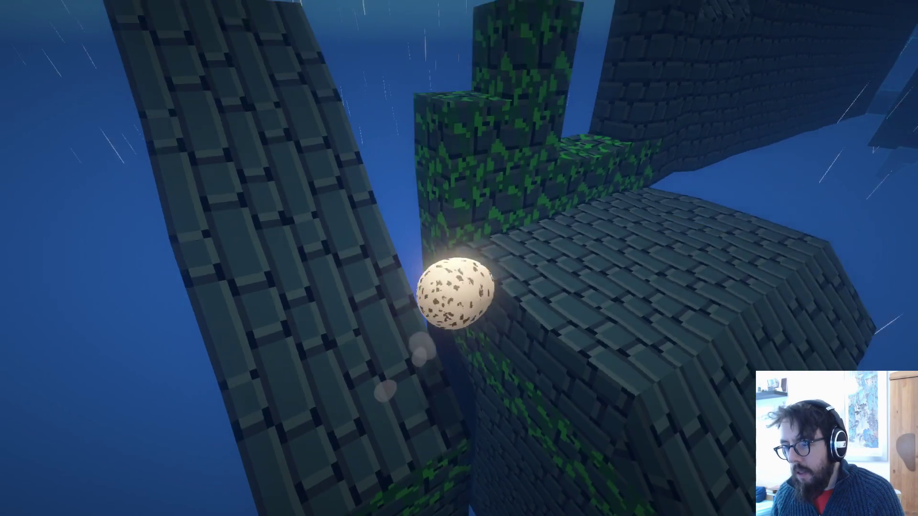
# Back in the editor, undo the last voxel edit and resume the playtest.
pyautogui.press('Escape')
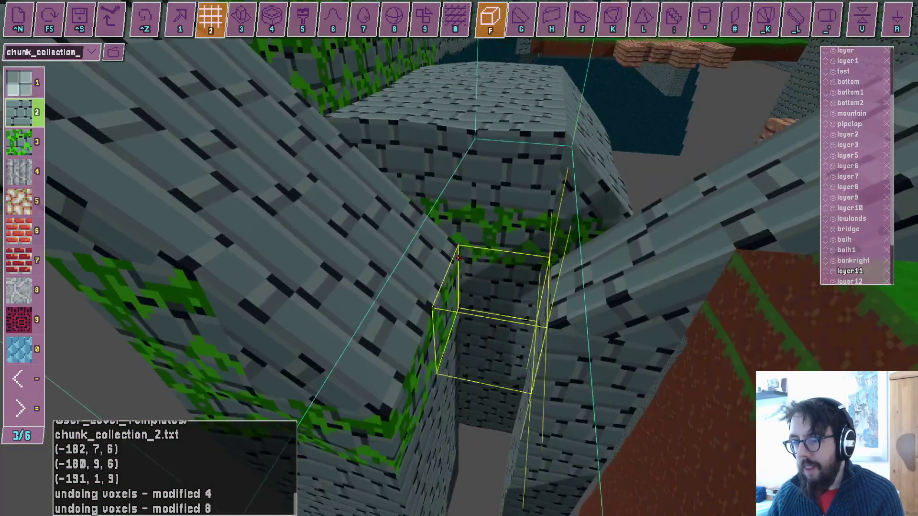
pyautogui.hotkey('ctrl', 'z')
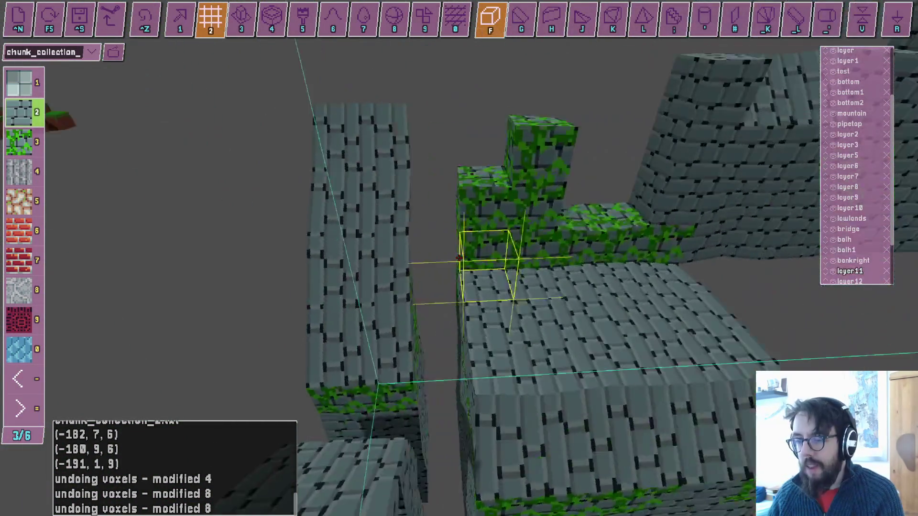
pyautogui.press('Escape')
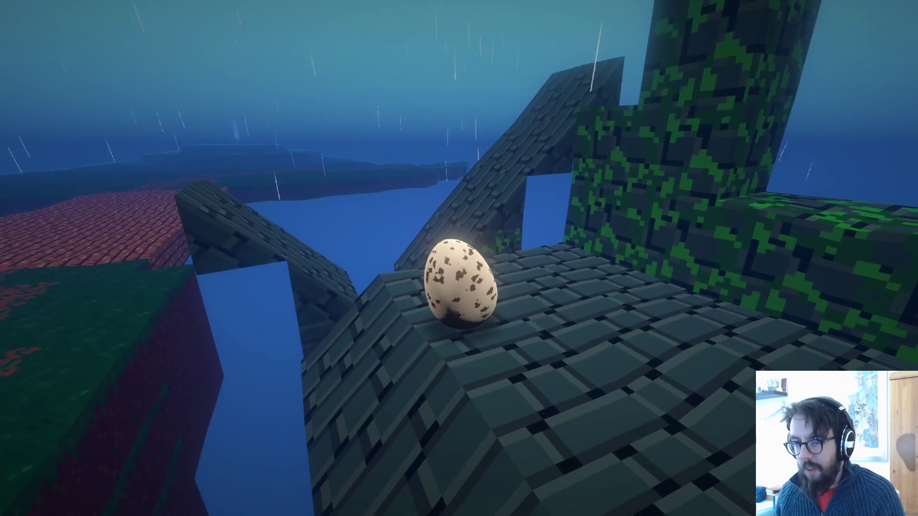
# Roll the egg onto the stone ramp, toggle to the editor and back, then past the pillars.
pyautogui.press('w')
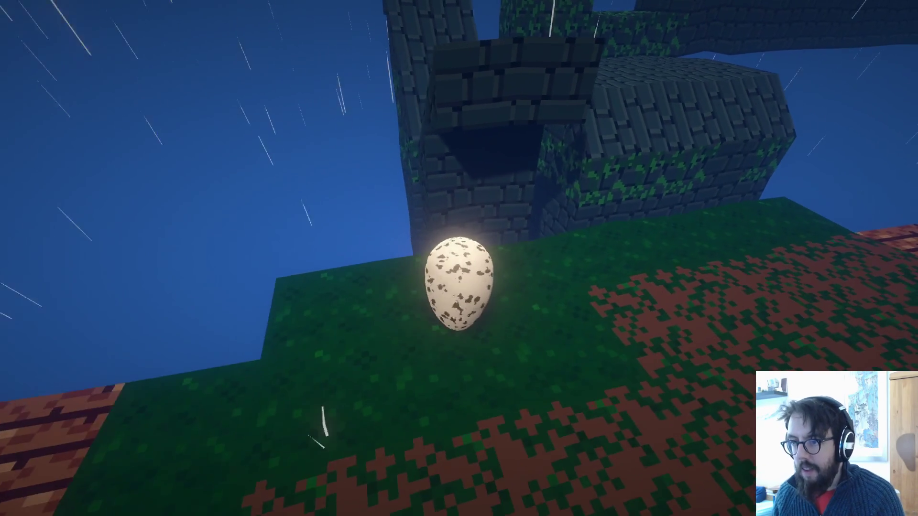
pyautogui.press('Escape')
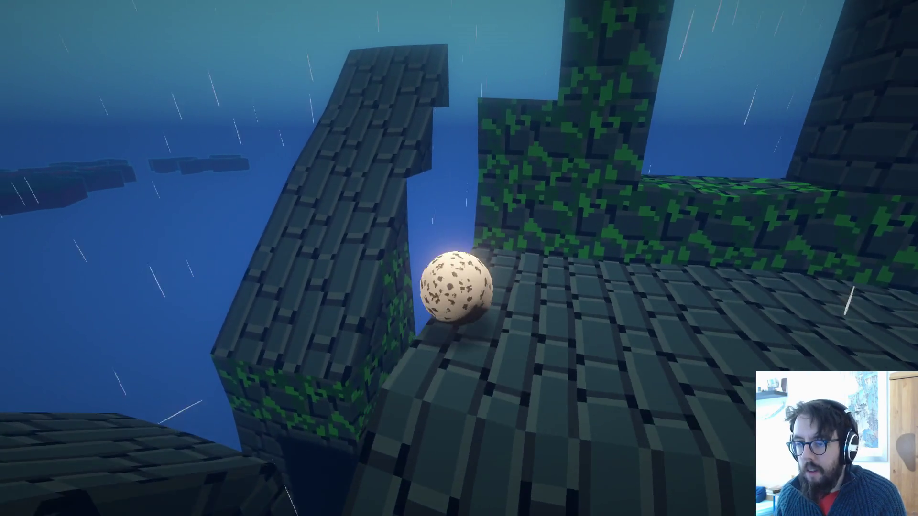
pyautogui.press('w')
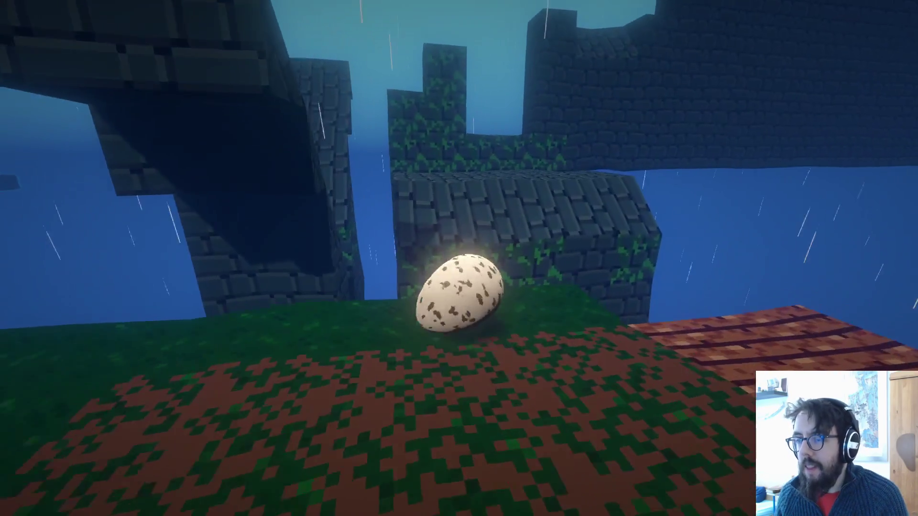
# Roll the egg down the ramps, between the pillars and onto the mossy block's top edge.
pyautogui.press('w')
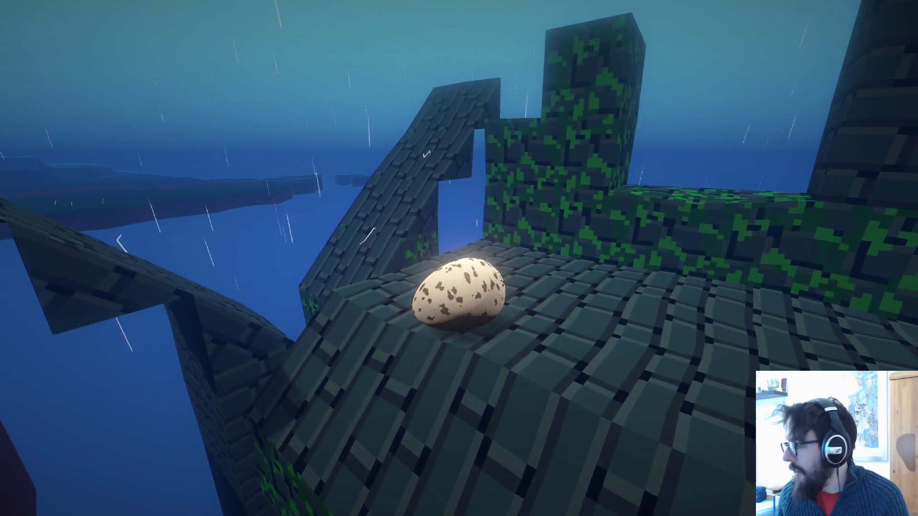
pyautogui.press('w')
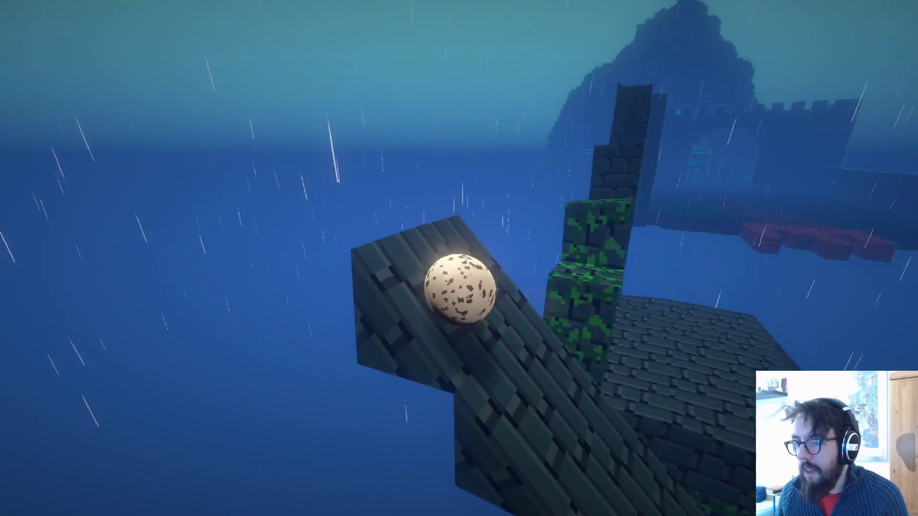
pyautogui.press('w')
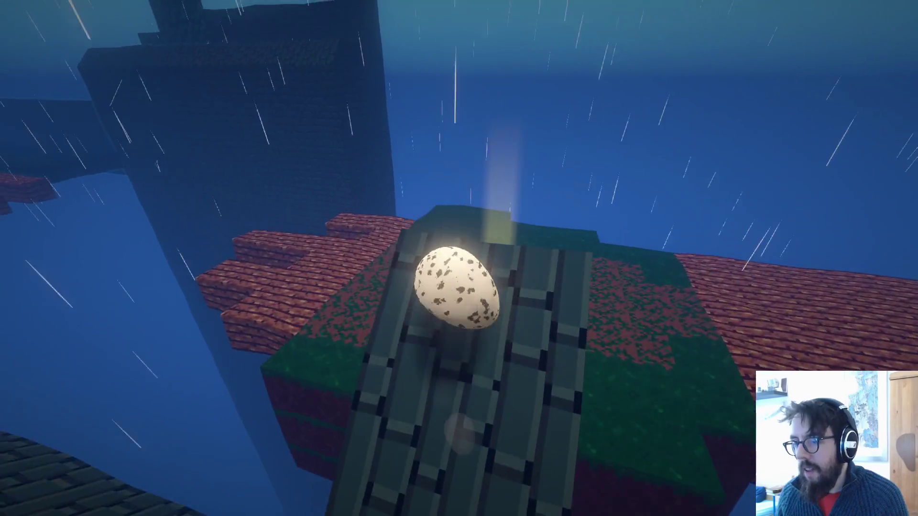
pyautogui.press('w')
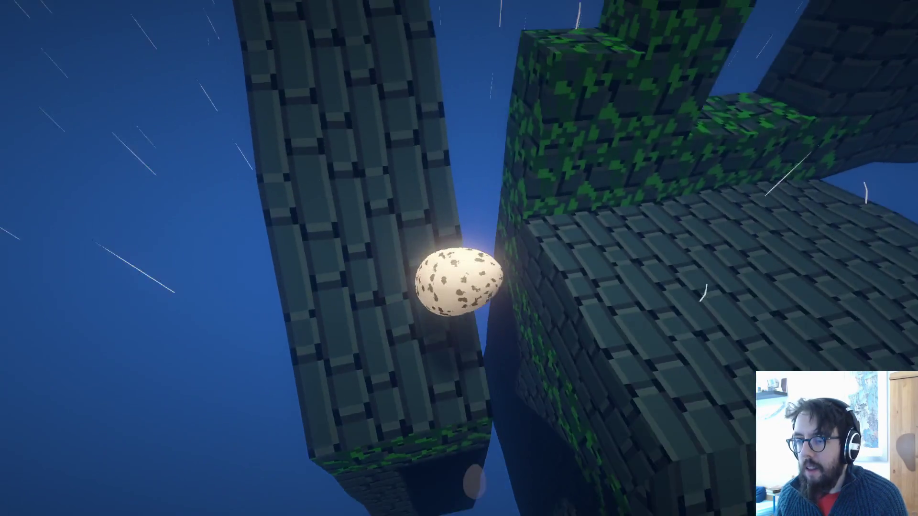
pyautogui.press('w')
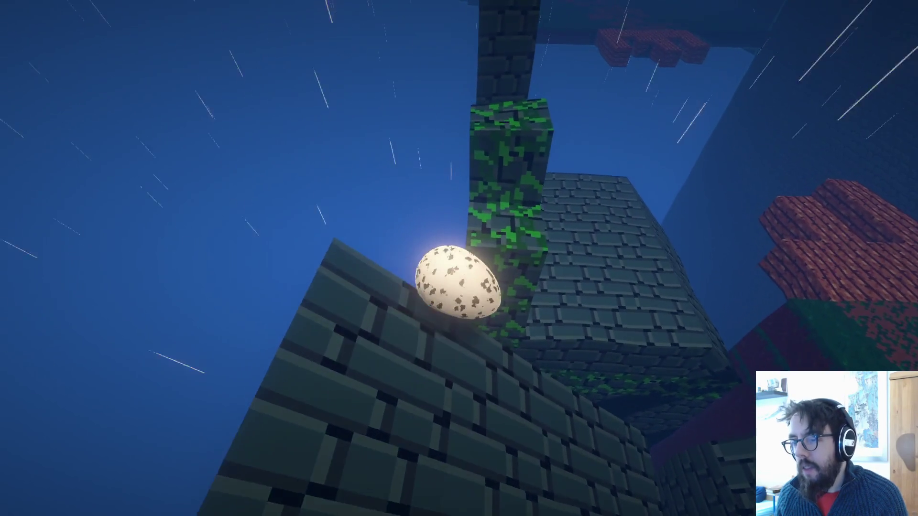
pyautogui.press('w')
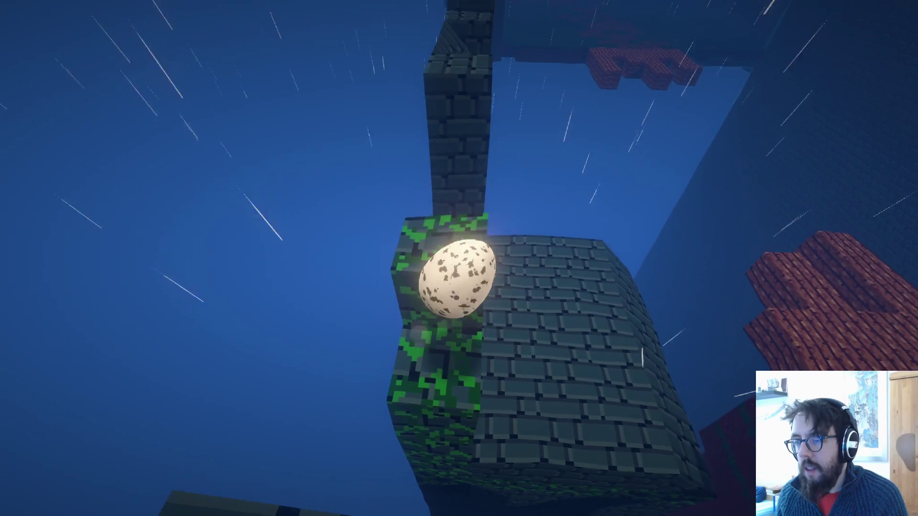
pyautogui.press('w')
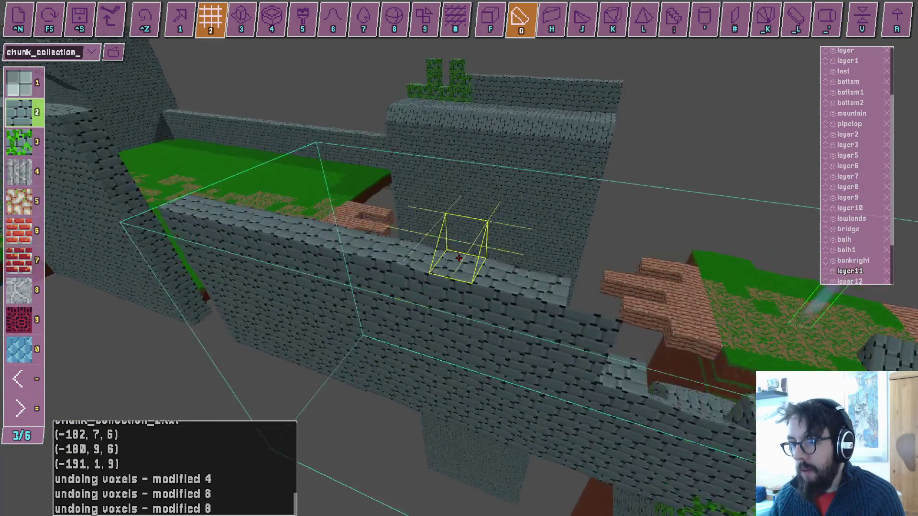
# With the cube tool, box out voxels along the stone wall, then undo that 4-voxel change.
pyautogui.press('f')
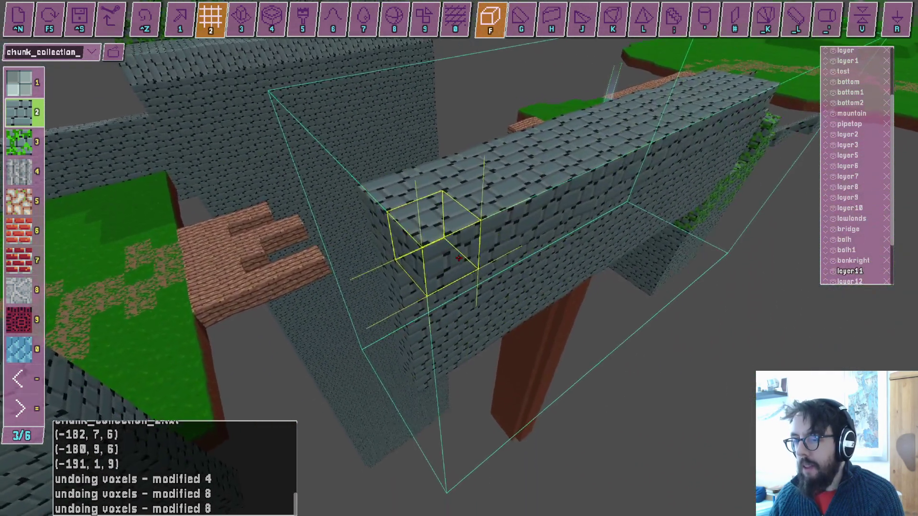
pyautogui.moveTo(459, 258); pyautogui.dragTo(459, 258)
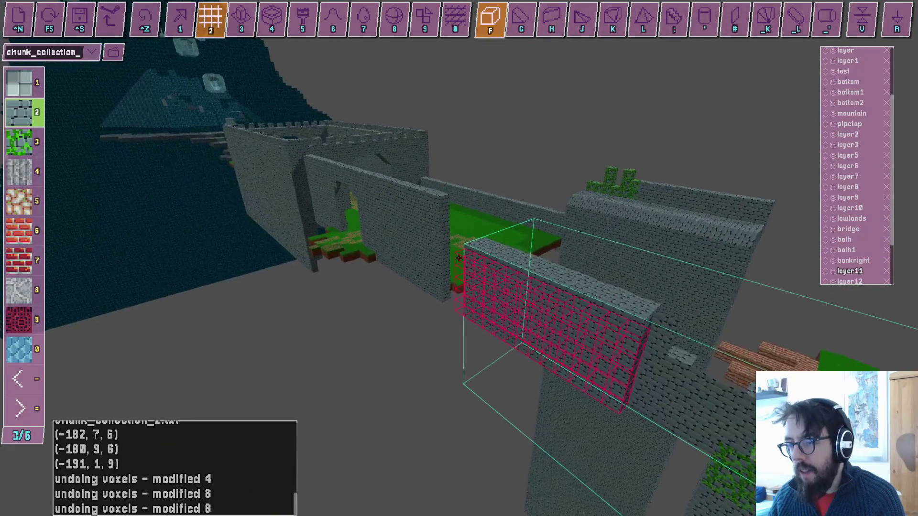
pyautogui.hotkey('ctrl', 'z')
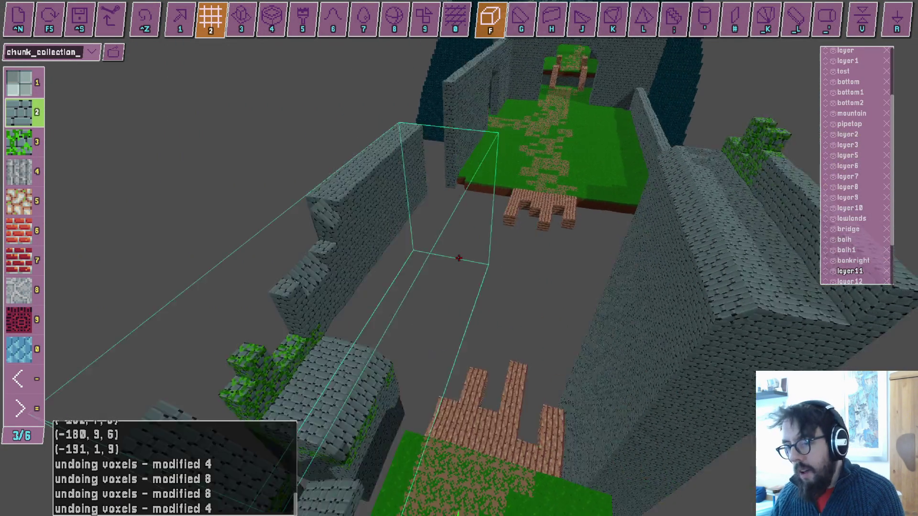
pyautogui.press('g')
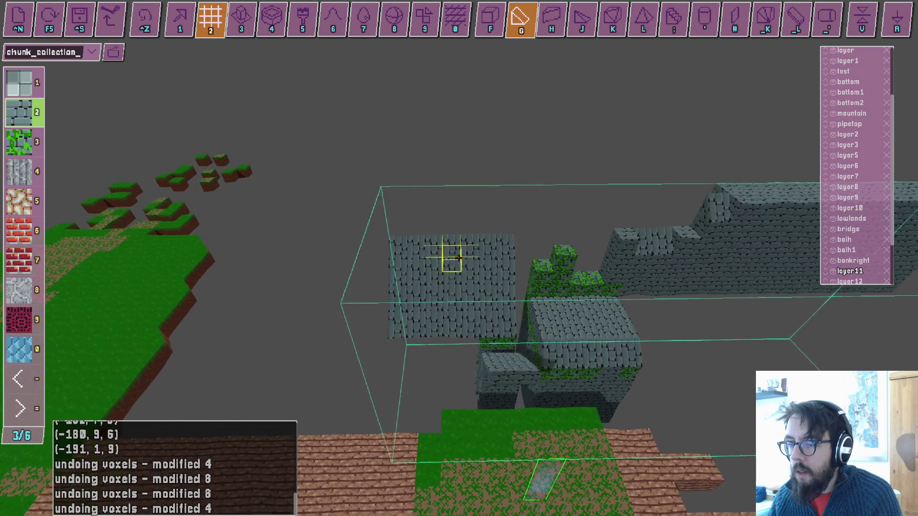
# Switch back to whole cube voxels and launch a playtest of the level.
pyautogui.press('f')
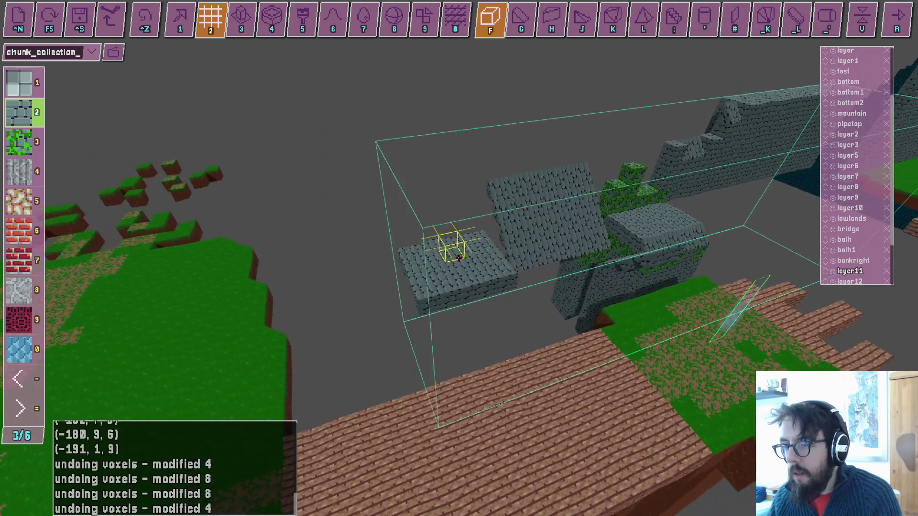
pyautogui.press('F5')
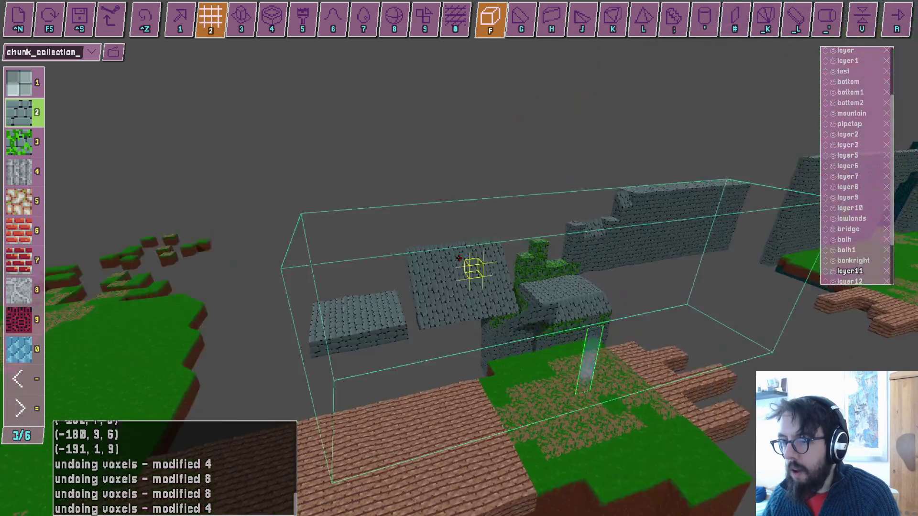
# Roll the egg briefly through the level, then exit the playtest back to the editor.
pyautogui.press('w')
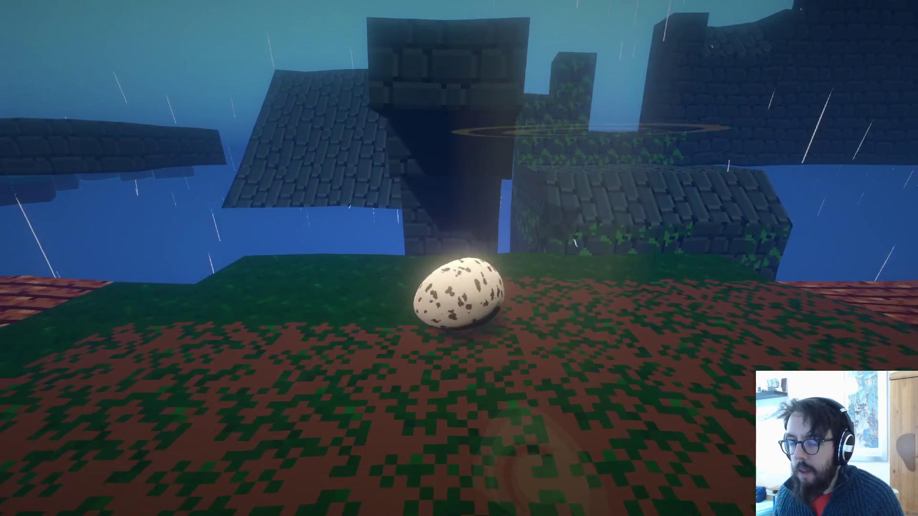
pyautogui.press('Escape')
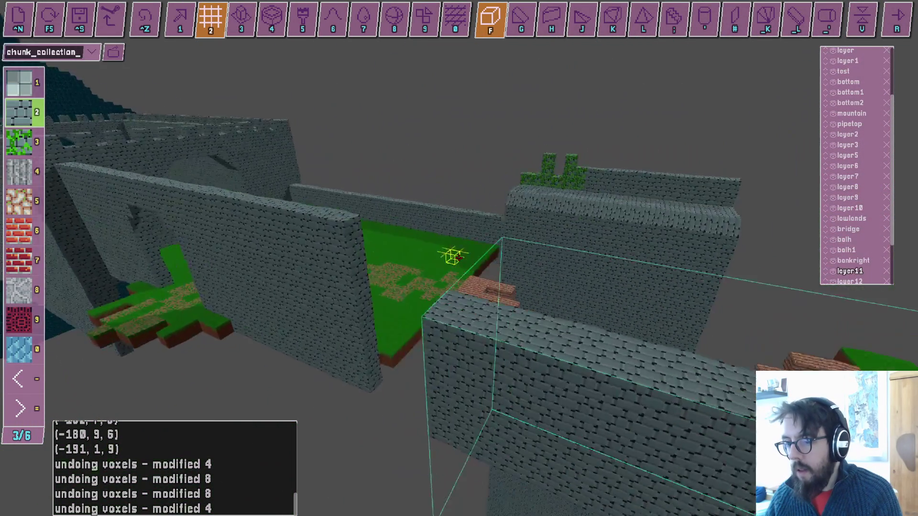
# Fly the camera to the stone slabs and, in chunk transform mode, shift the flat slab along X.
pyautogui.press('s')
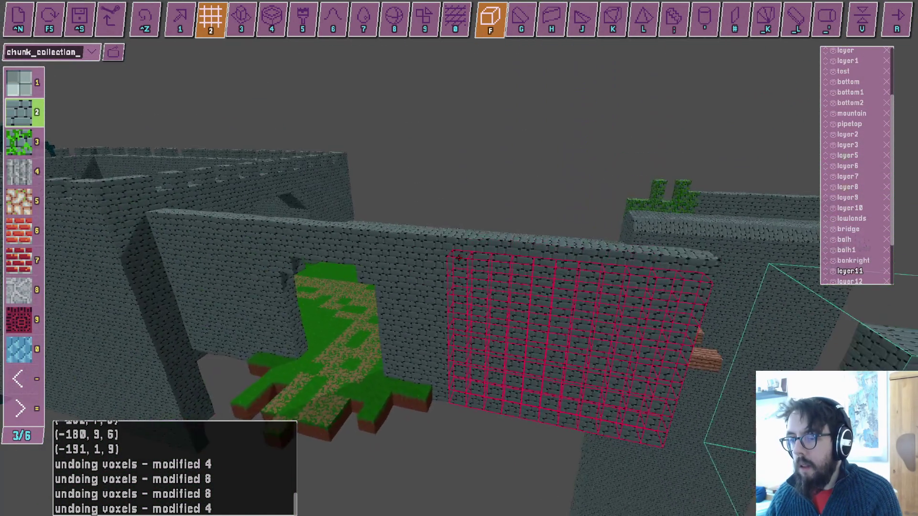
pyautogui.press('w')
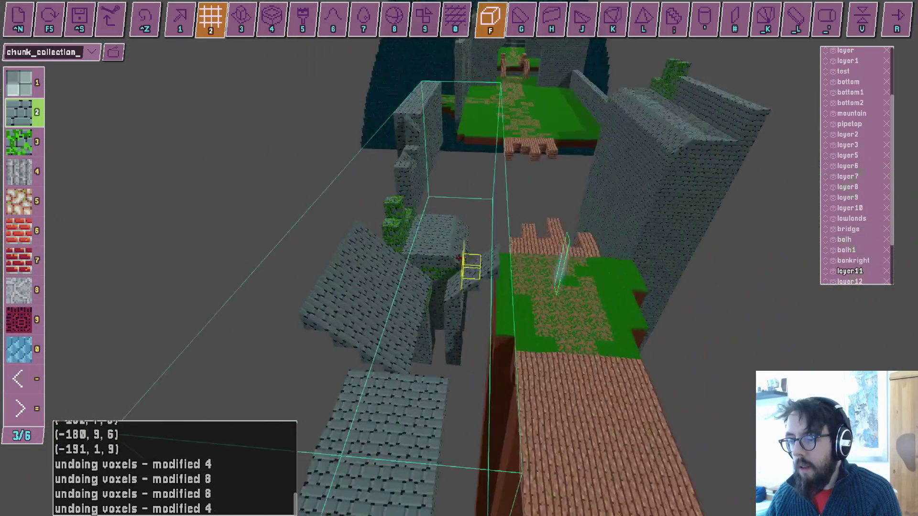
pyautogui.press('d')
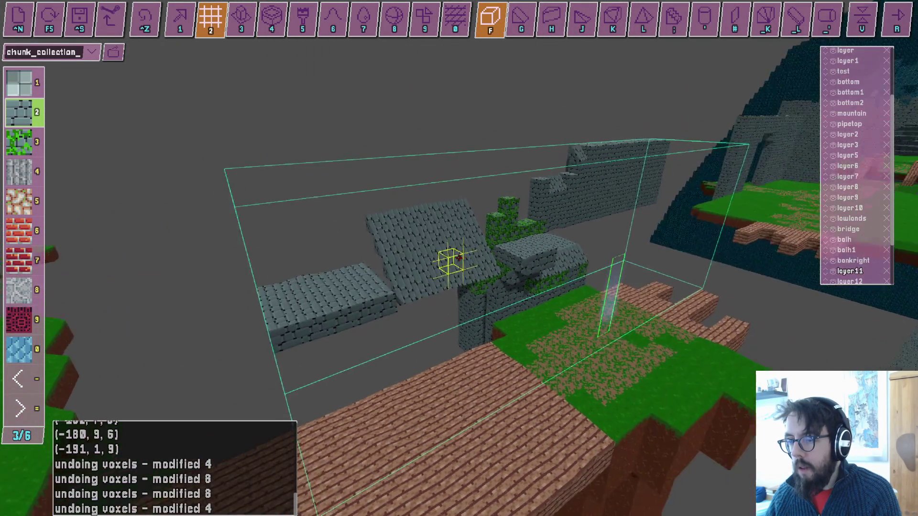
pyautogui.press('d')
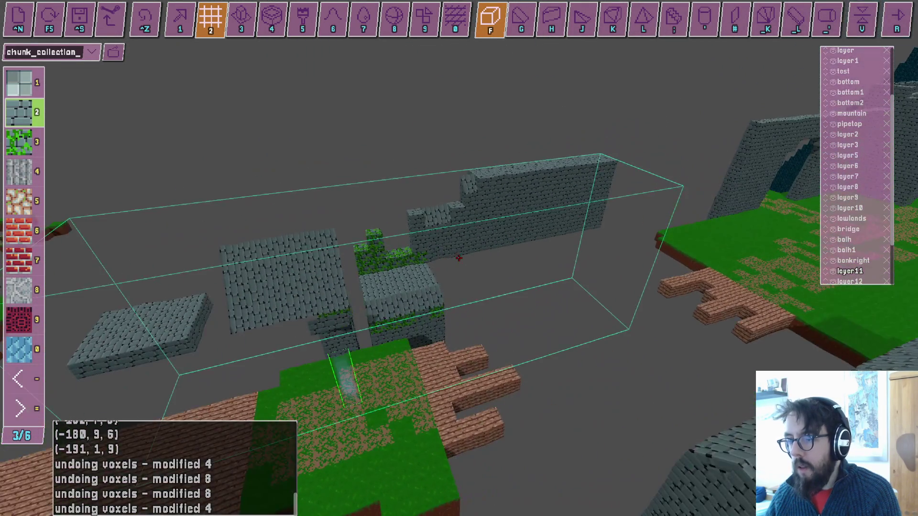
pyautogui.press('Tab')
pyautogui.press('1')
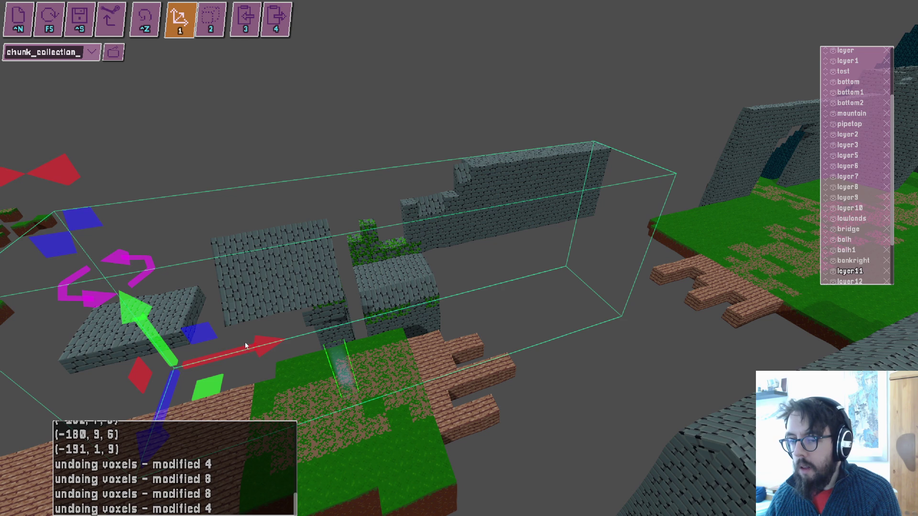
pyautogui.moveTo(262, 350); pyautogui.dragTo(340, 335)
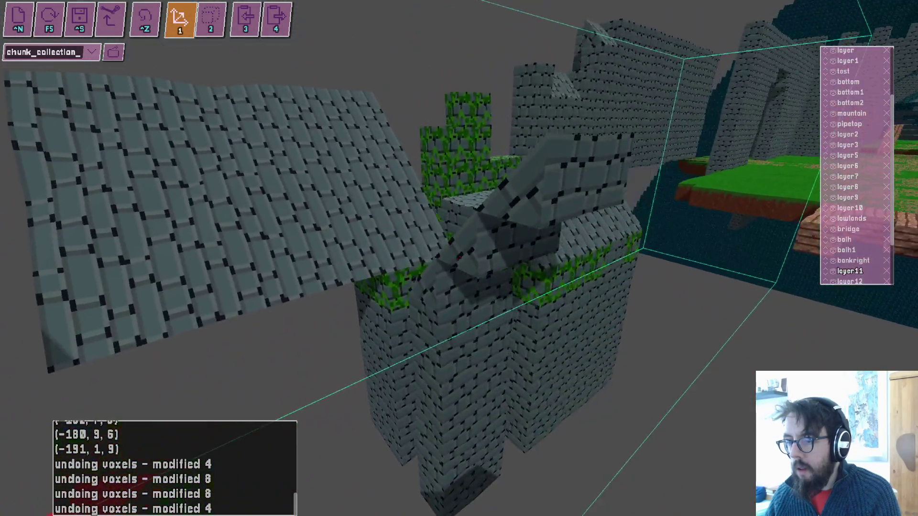
# Return to voxel editing with wedge voxels, undo the last edit and rotate the wedge orientation.
pyautogui.press('2')
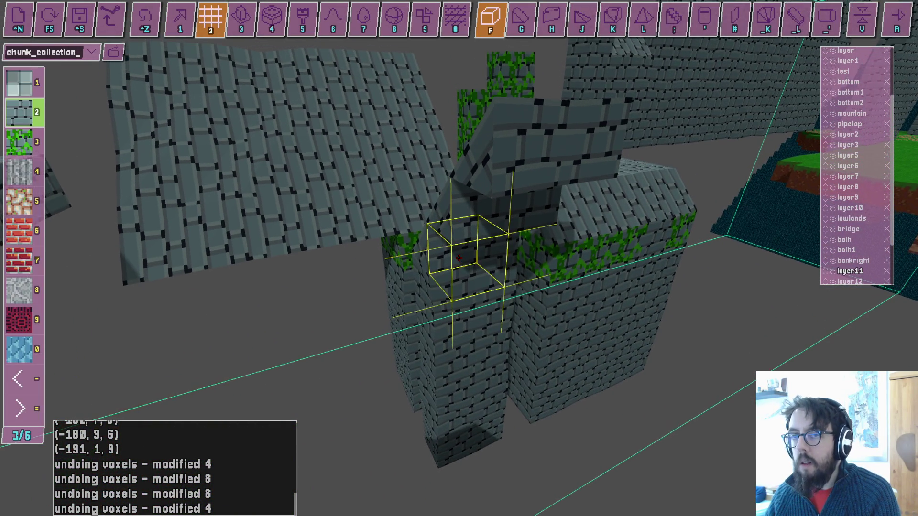
pyautogui.press('g')
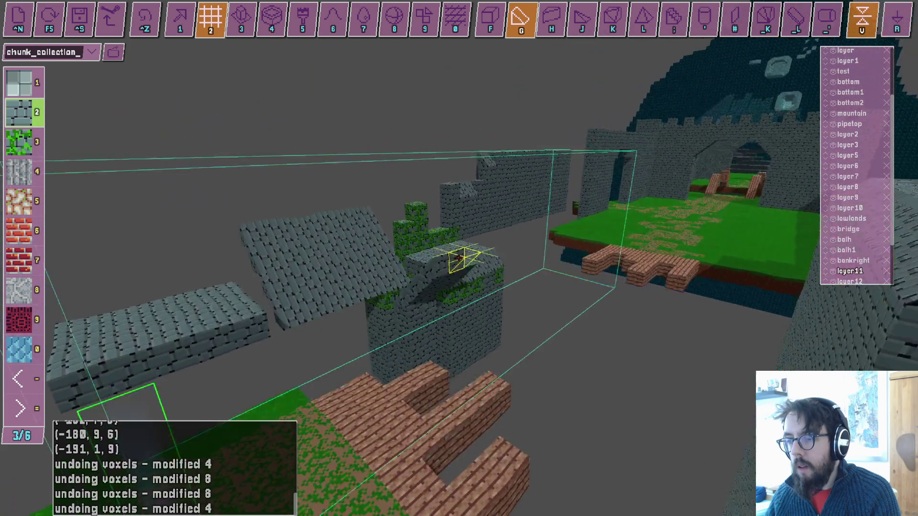
pyautogui.hotkey('ctrl', 'z')
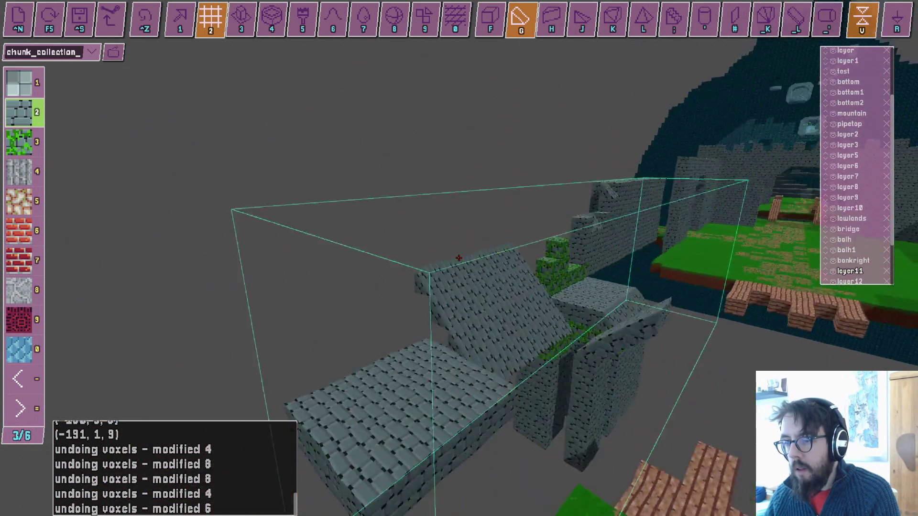
pyautogui.press('r')
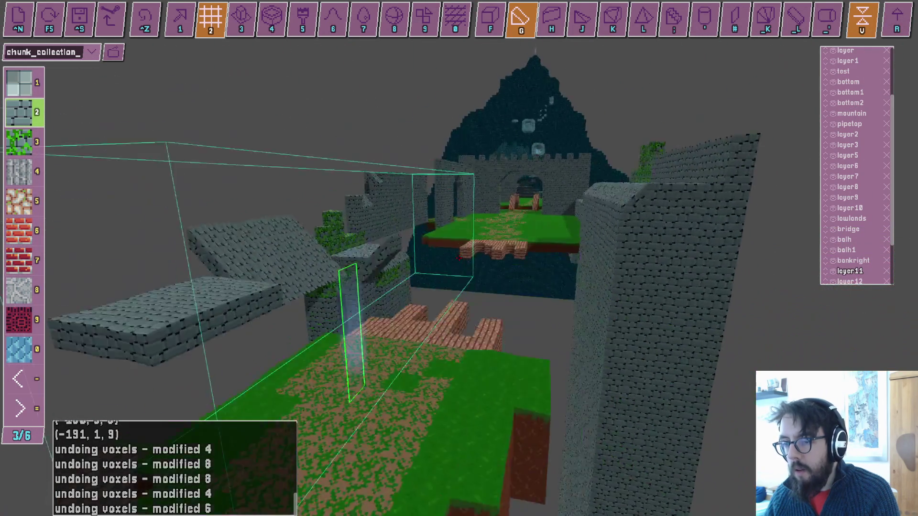
# Box-fill a large stone block beside the slab, add a five-voxel wedge ramp, then save and playtest.
pyautogui.press('3')
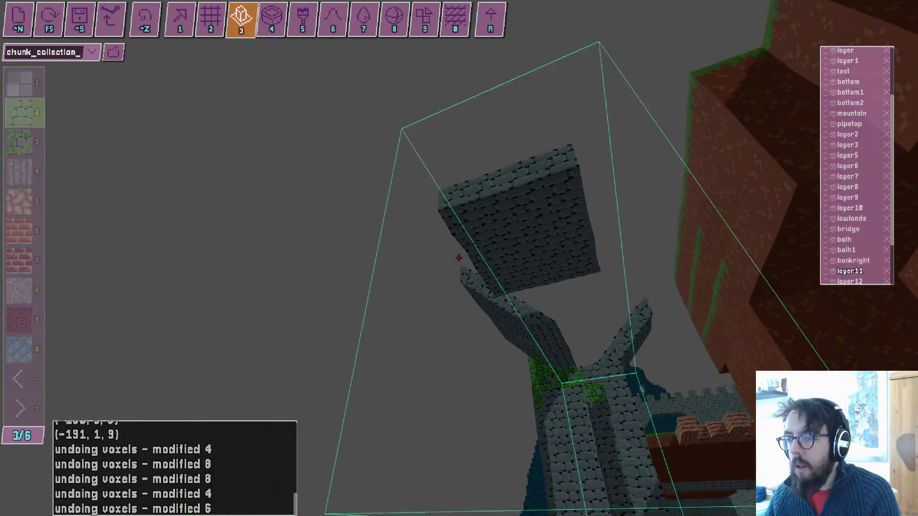
pyautogui.moveTo(459, 258); pyautogui.dragTo(459, 258)
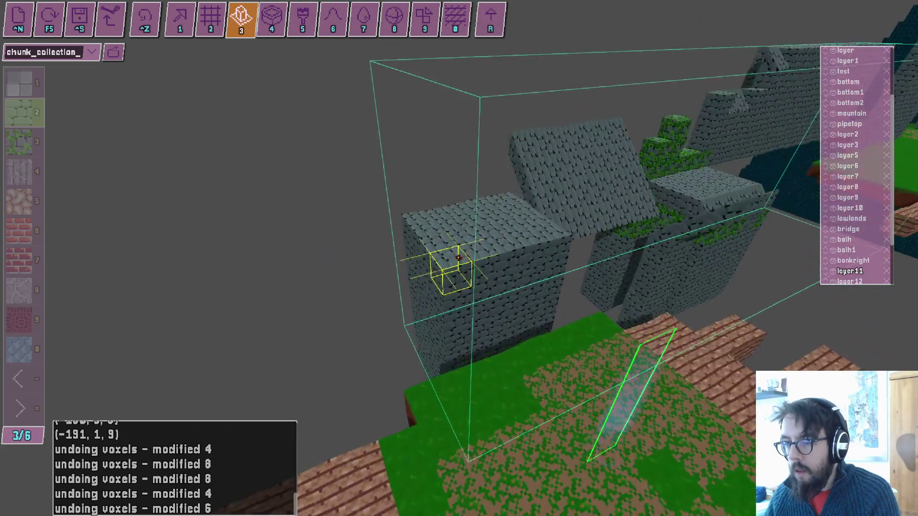
pyautogui.press('2')
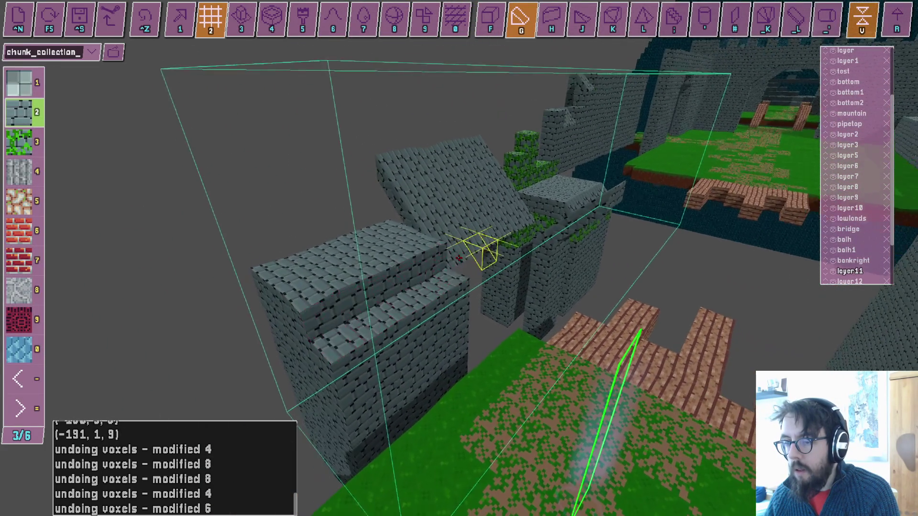
pyautogui.moveTo(459, 258); pyautogui.dragTo(459, 258)
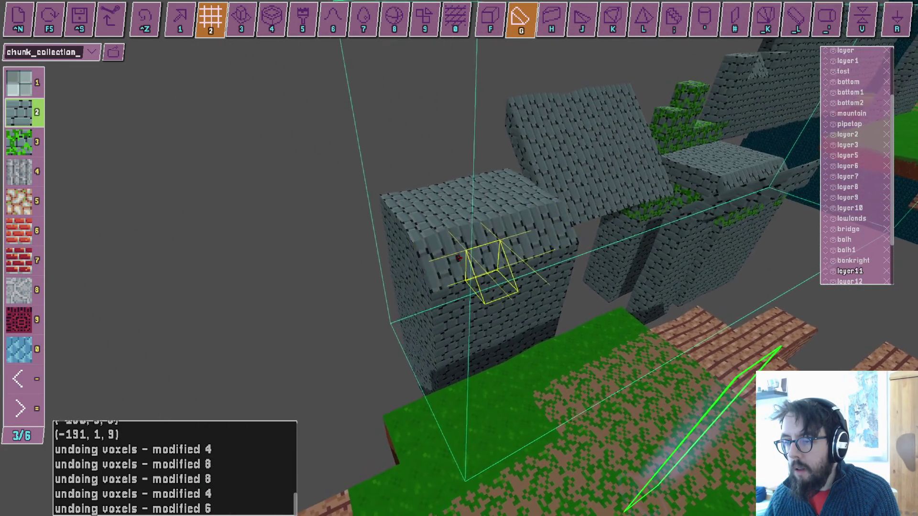
pyautogui.press('F5')
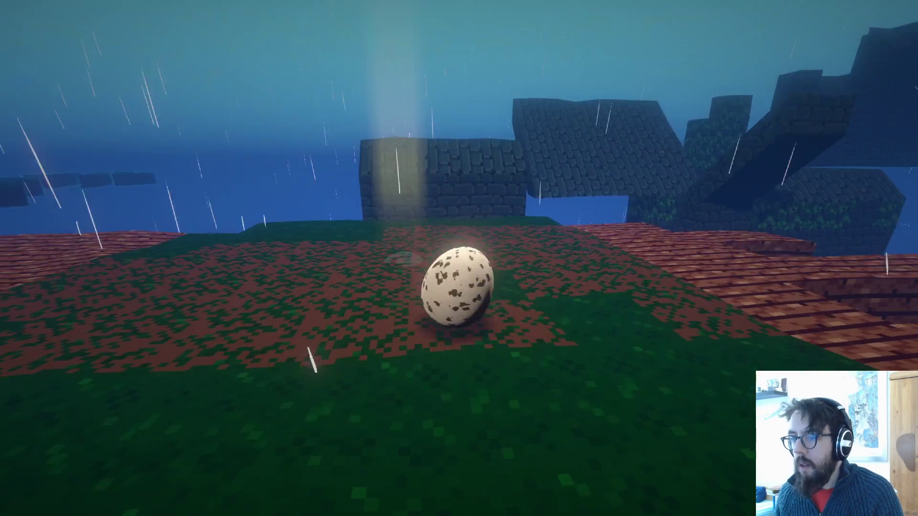
# Roll the egg up onto the stone wall and along its top toward the mossy corner.
pyautogui.press('w')
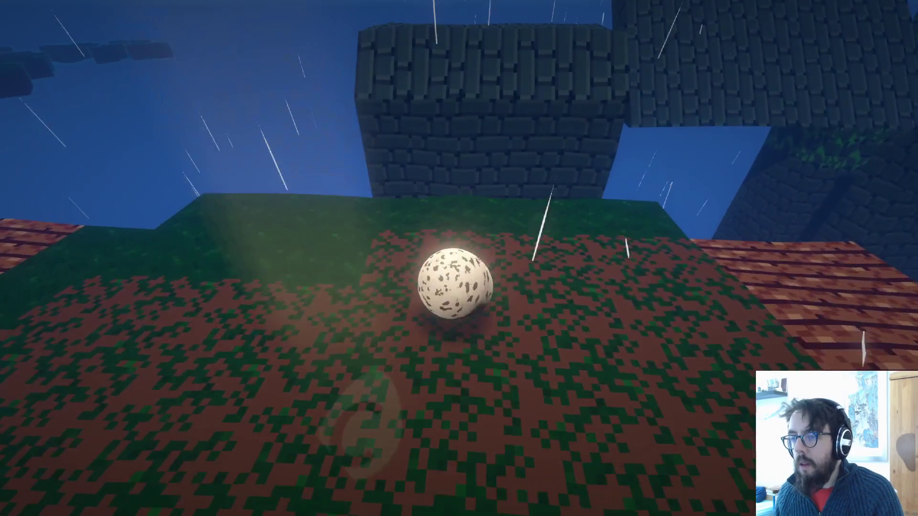
pyautogui.press('space')
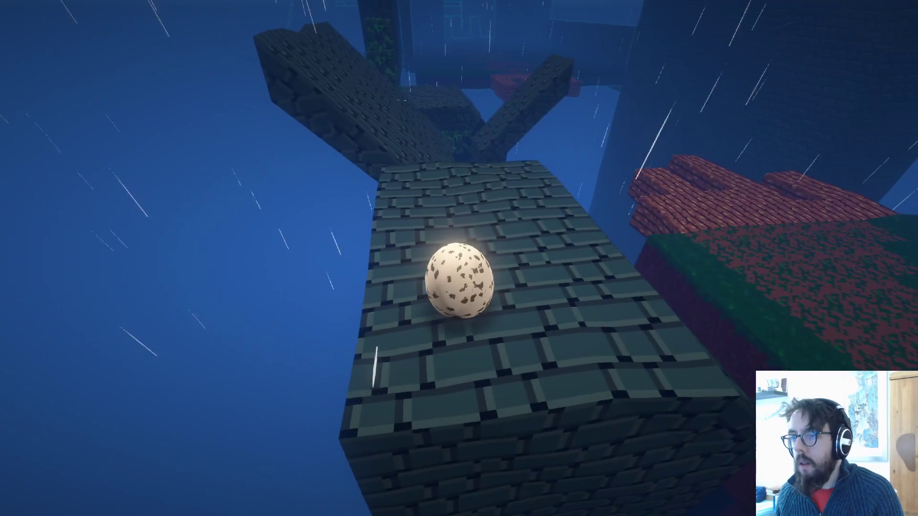
pyautogui.press('w')
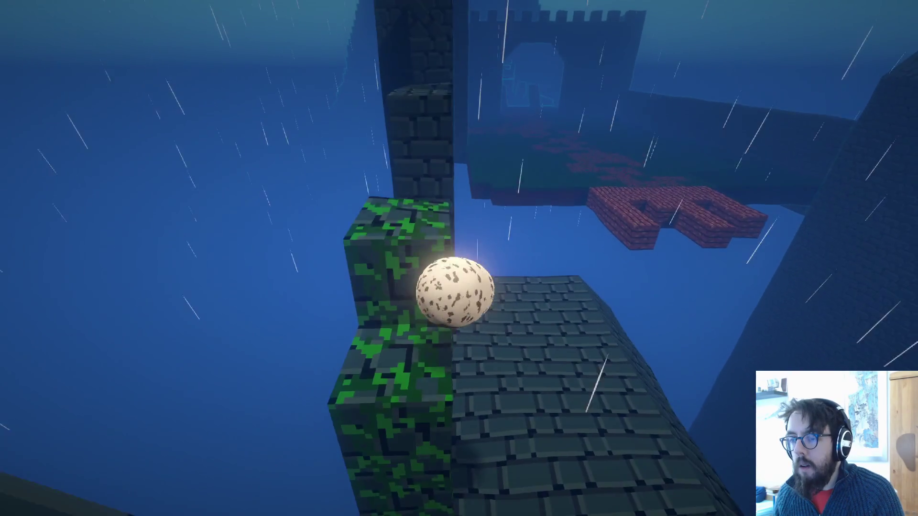
pyautogui.press('w')
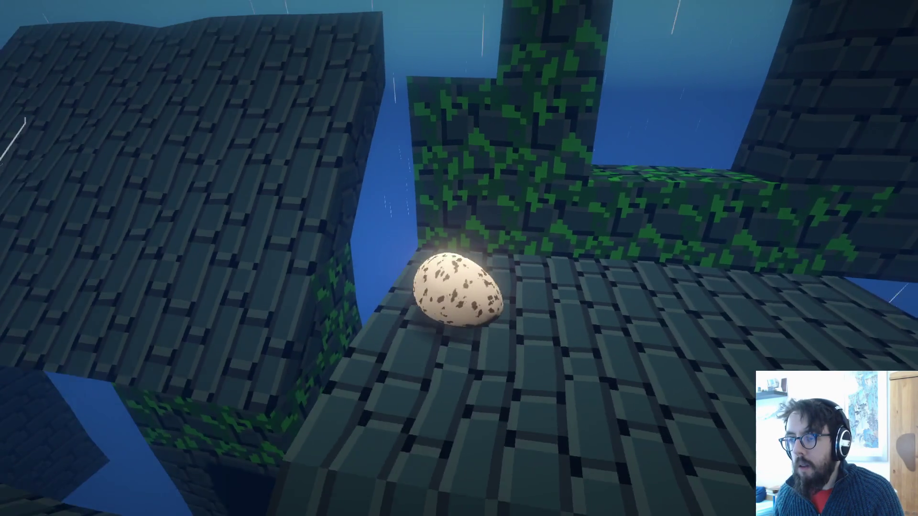
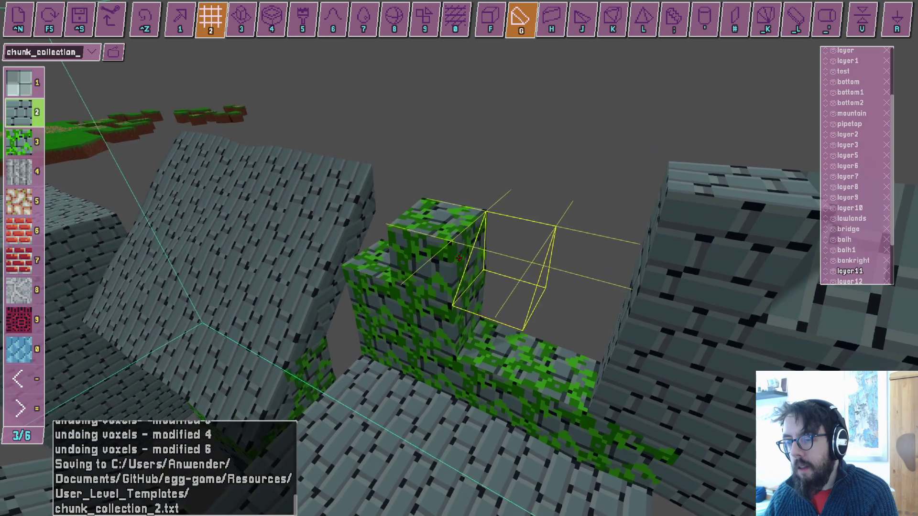
# Try a flipped tetrahedron wedge brush, then undo the wedge placement.
pyautogui.press('j')
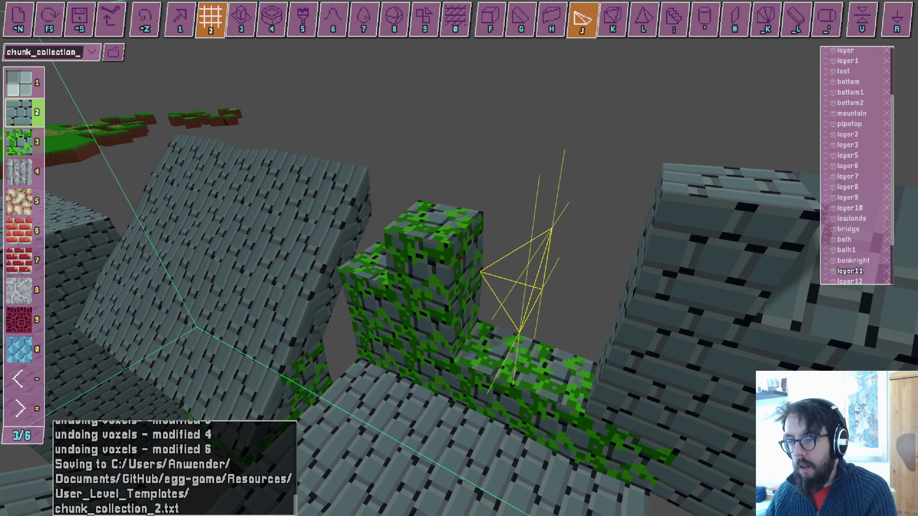
pyautogui.press('u')
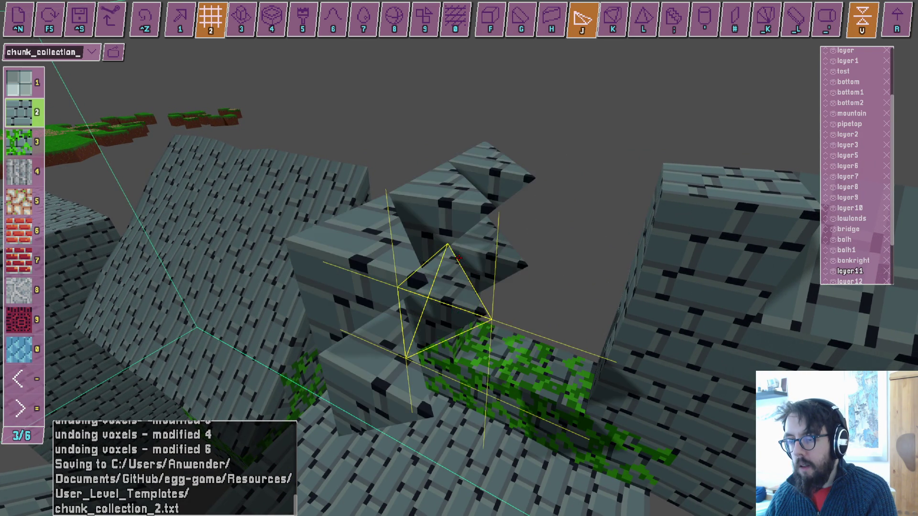
pyautogui.hotkey('ctrl', 'z')
# Switch to tile-paint mode (5) and choose the mossy stone tile for the walls.
pyautogui.press('1')
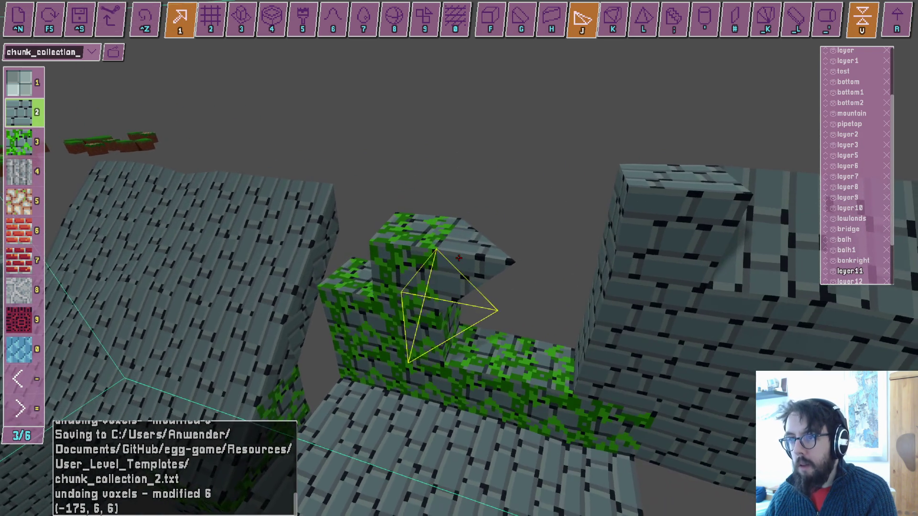
pyautogui.scroll(-1, 459, 258)
pyautogui.press('5')
pyautogui.click(459, 258)
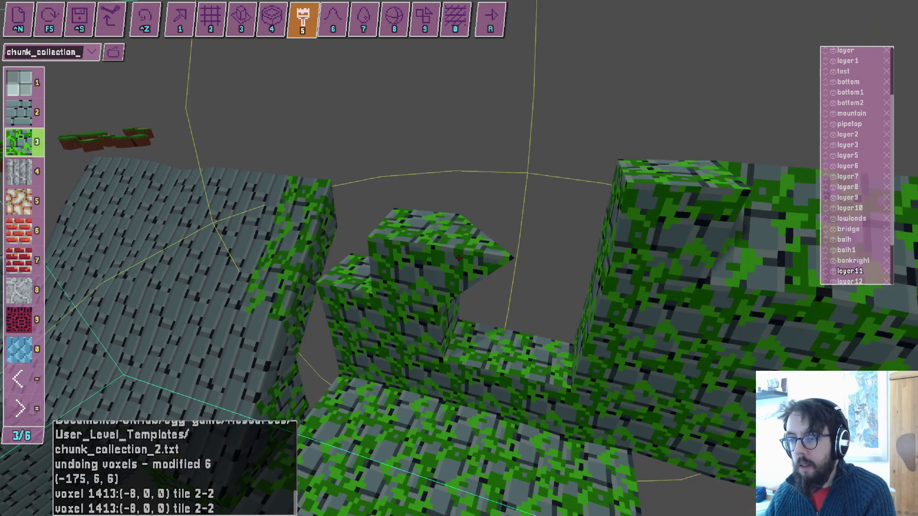
# Undo the accidental moss painting and fly the camera around the stone walls.
pyautogui.hotkey('ctrl', 'z')
pyautogui.press('w')
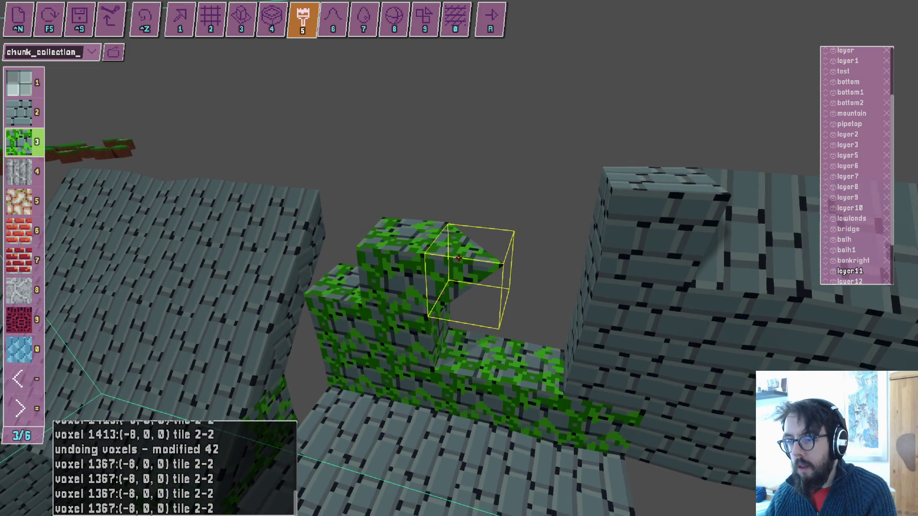
pyautogui.press('s')
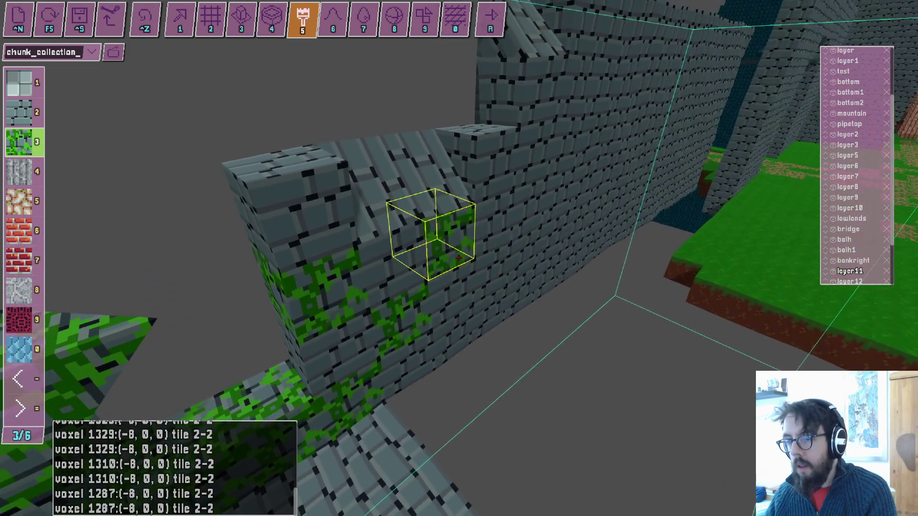
pyautogui.press('a')
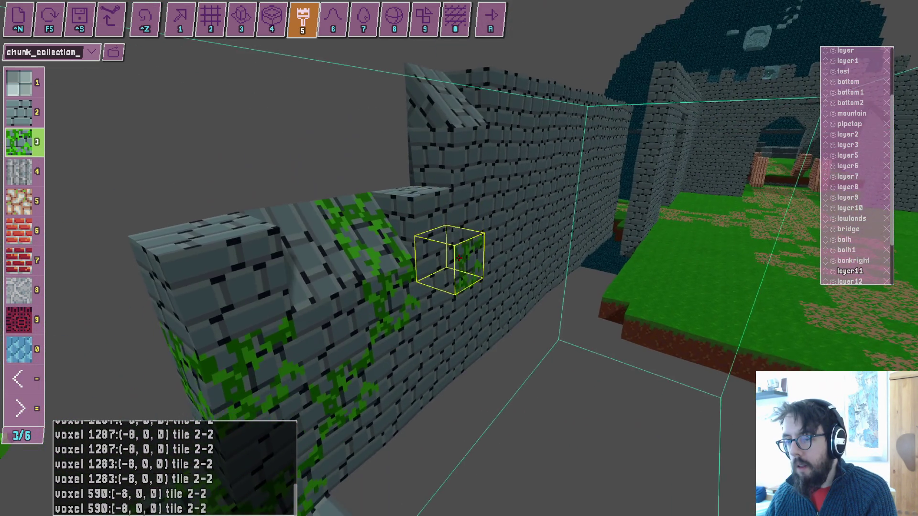
pyautogui.press('s')
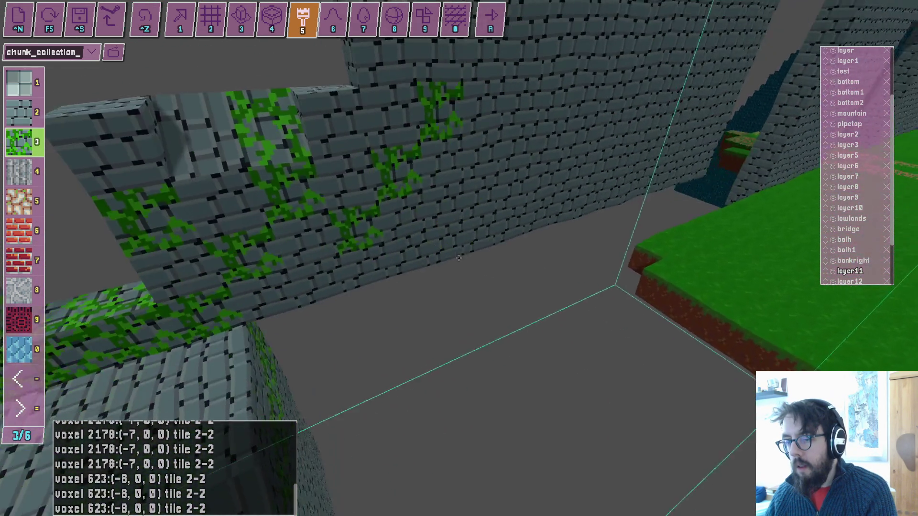
pyautogui.press('d')
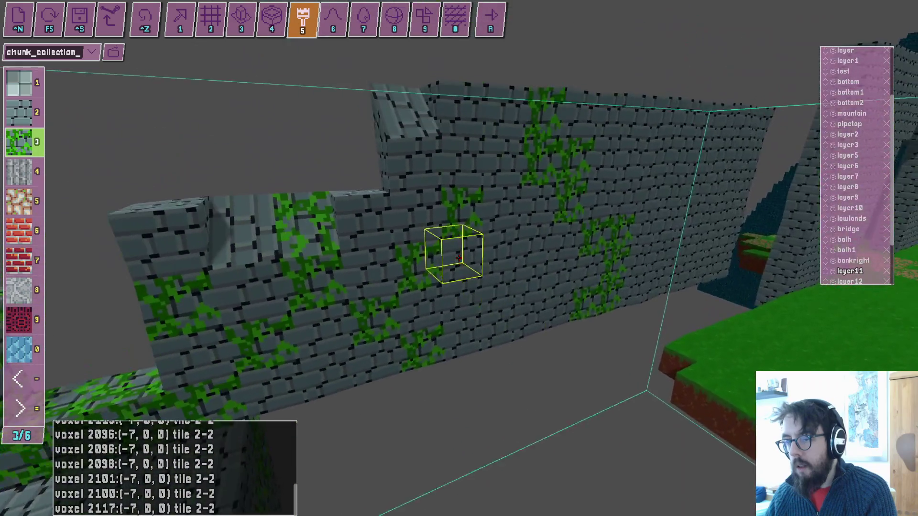
pyautogui.press('w')
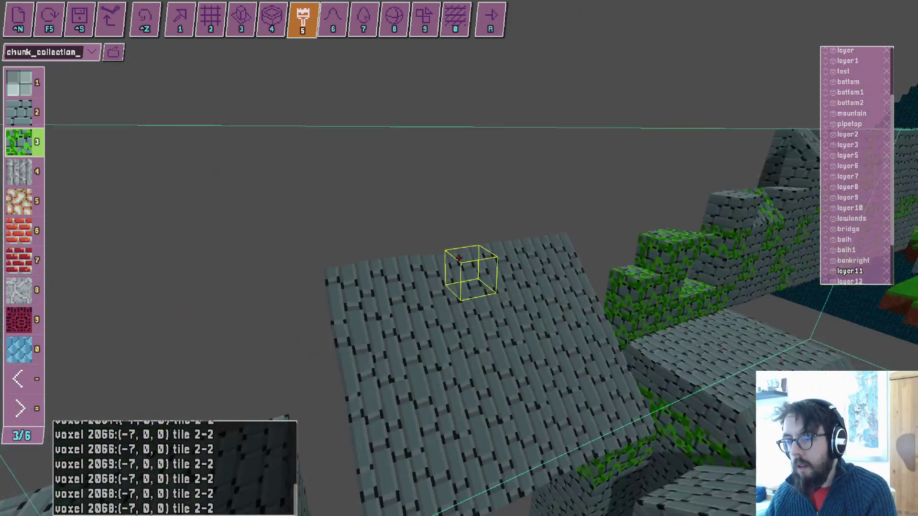
# Save the level to chunk_collection_2.txt and launch the game to test it.
pyautogui.hotkey('ctrl', 's')
pyautogui.press('r')
pyautogui.press('w')
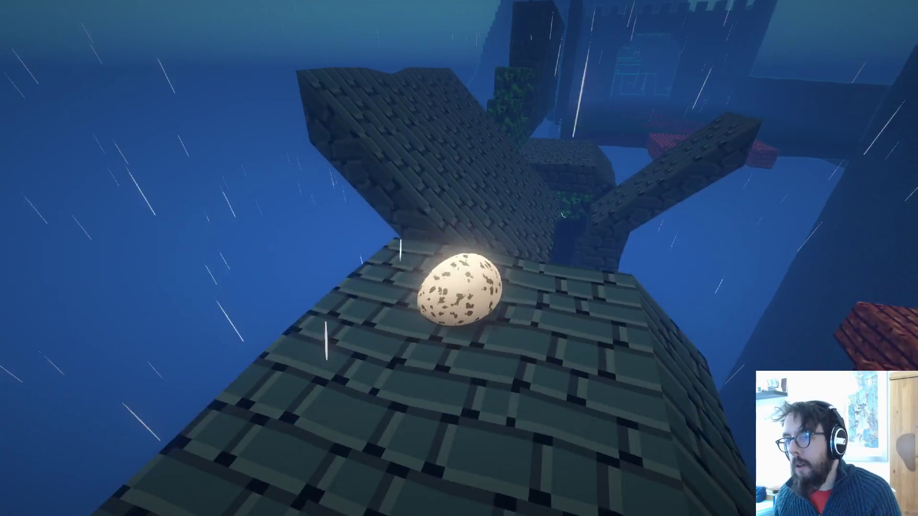
# Roll the egg over the wall top, mossy block and sloped roof, then return to the editor.
pyautogui.press('w')
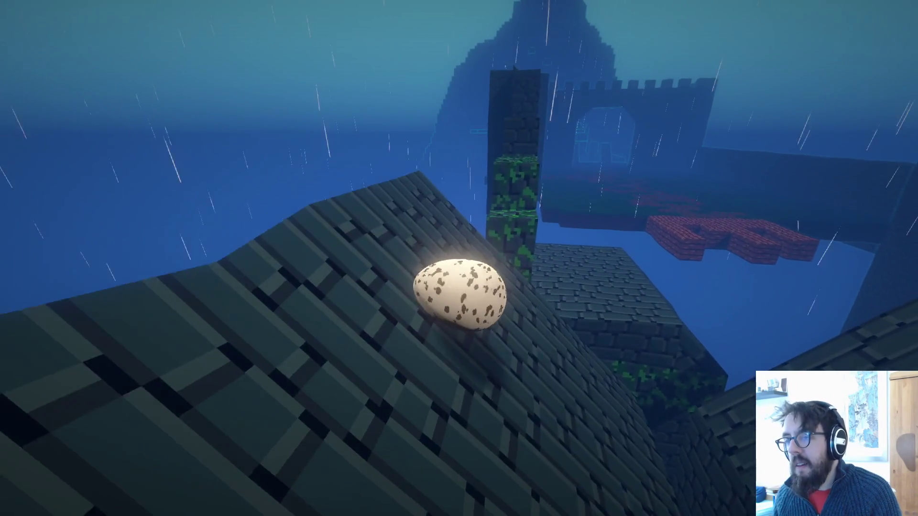
pyautogui.press('w')
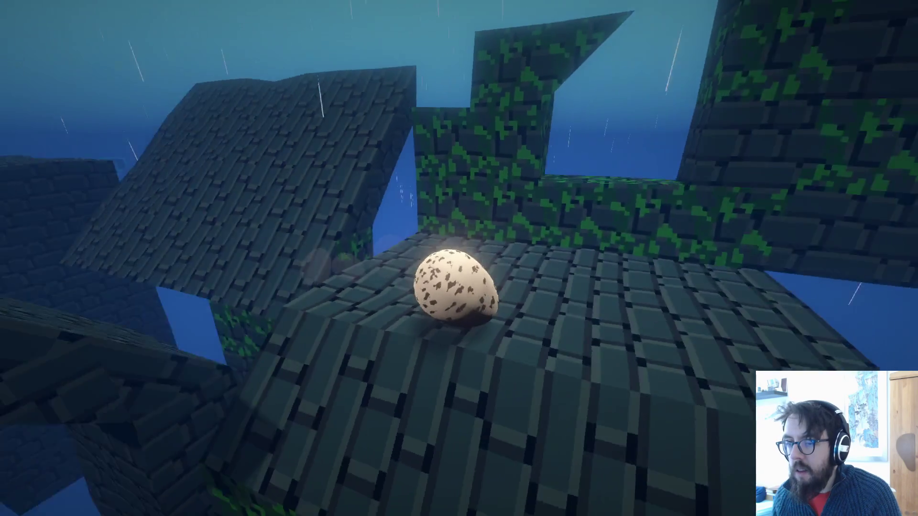
pyautogui.press('w')
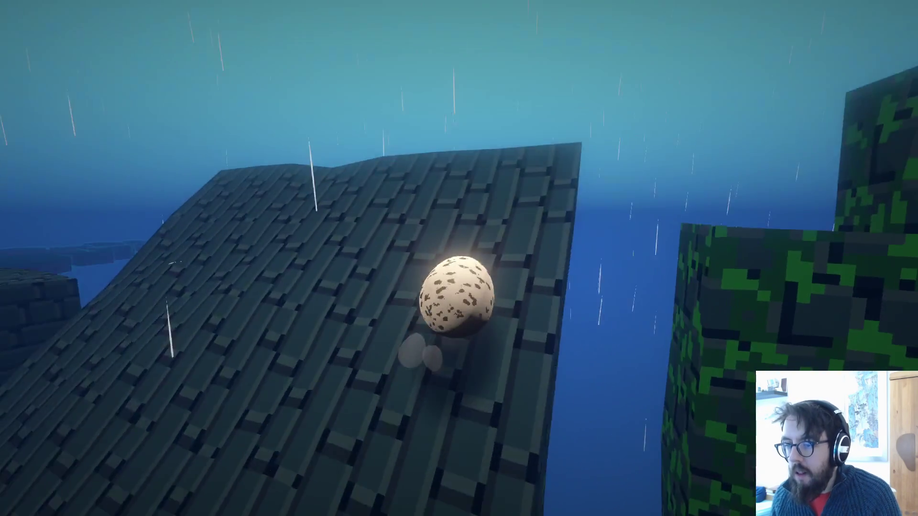
pyautogui.press('w')
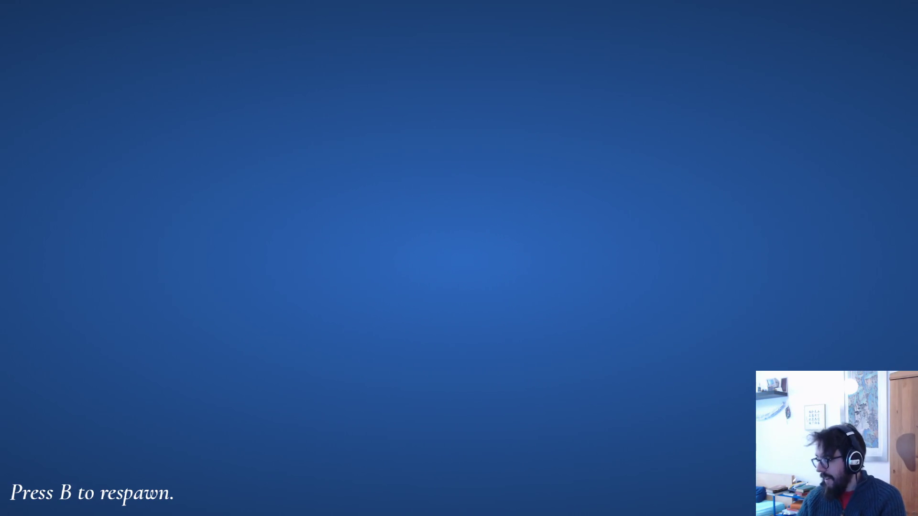
pyautogui.press('Escape')
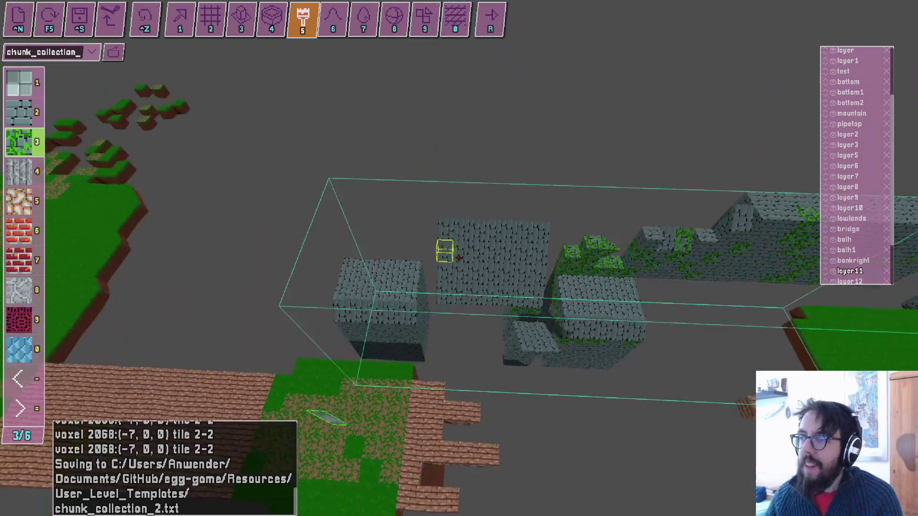
# Play-test again from the spawn point, then return to default editing mode.
pyautogui.press('r')
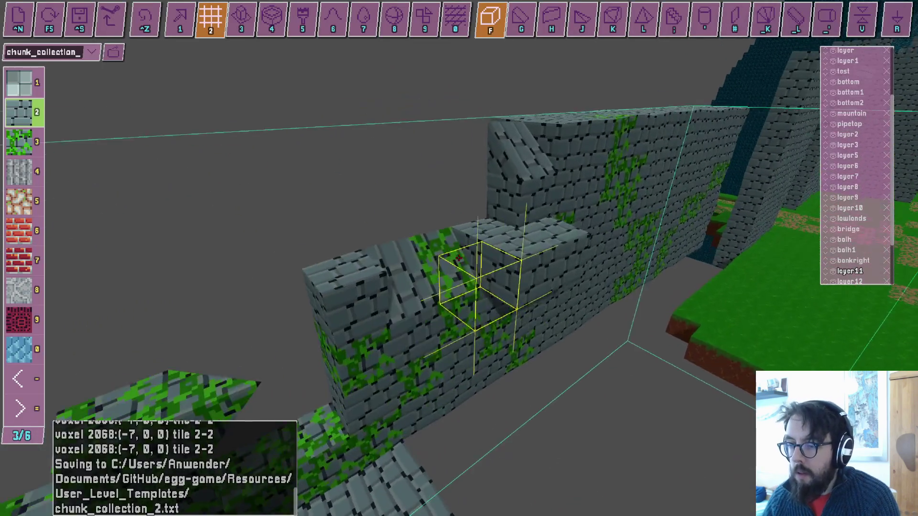
pyautogui.press('1')
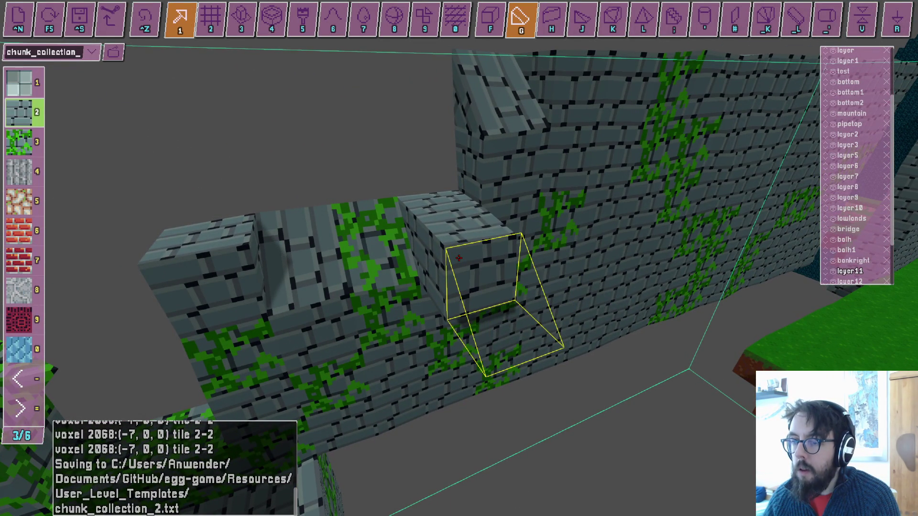
# Undo one voxel, fill the wall-top gap with a stone block at (-166, 10, 5), and play-test.
pyautogui.moveTo(459, 258); pyautogui.dragTo(459, 258)
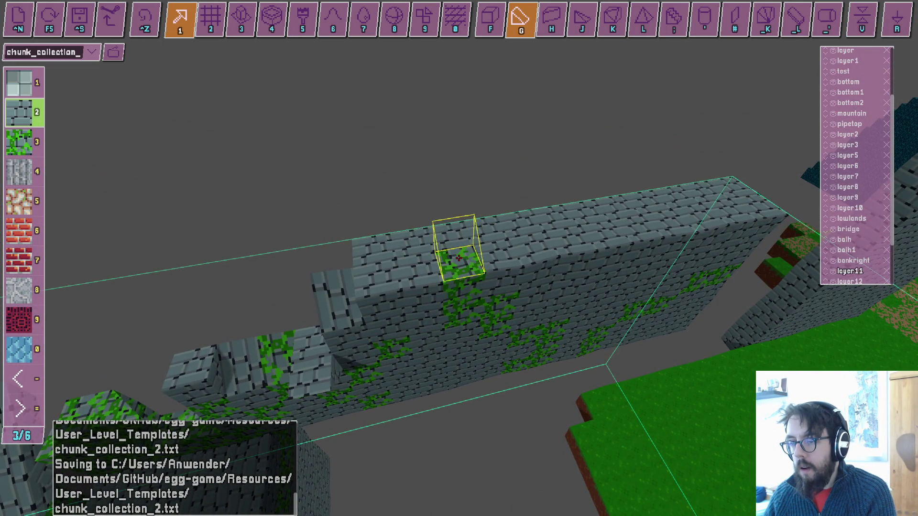
pyautogui.hotkey('ctrl', 'z')
pyautogui.press('2')
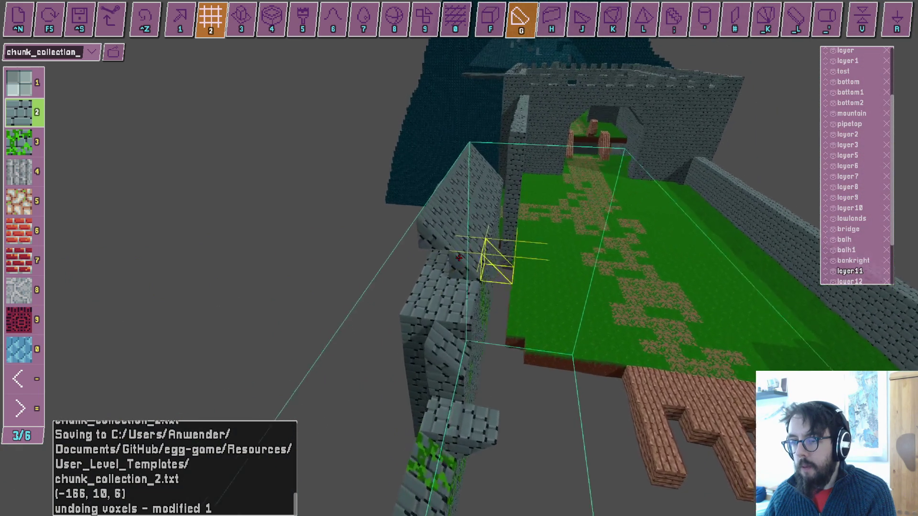
pyautogui.press('1')
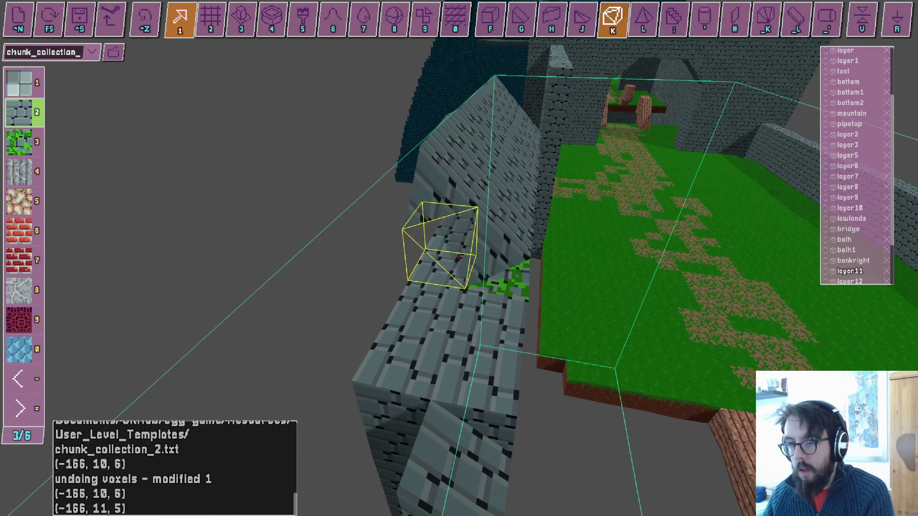
pyautogui.click(459, 258)
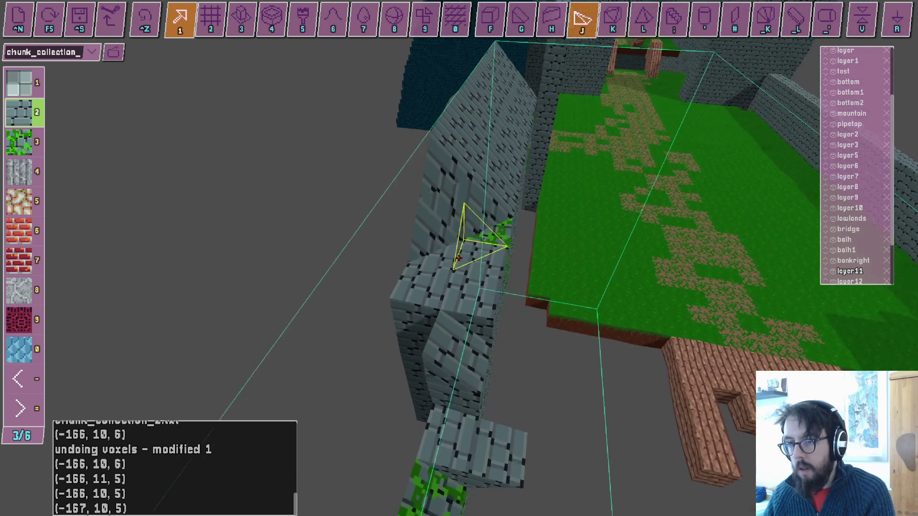
pyautogui.press('F5')
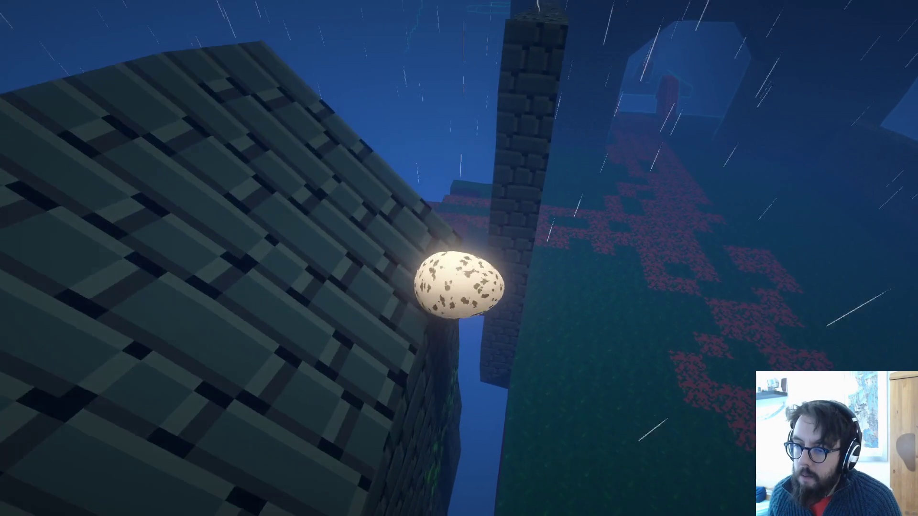
# Back in the editor, orbit near the sloped roof and set the brush to polyhedron, then cube.
pyautogui.press('Escape')
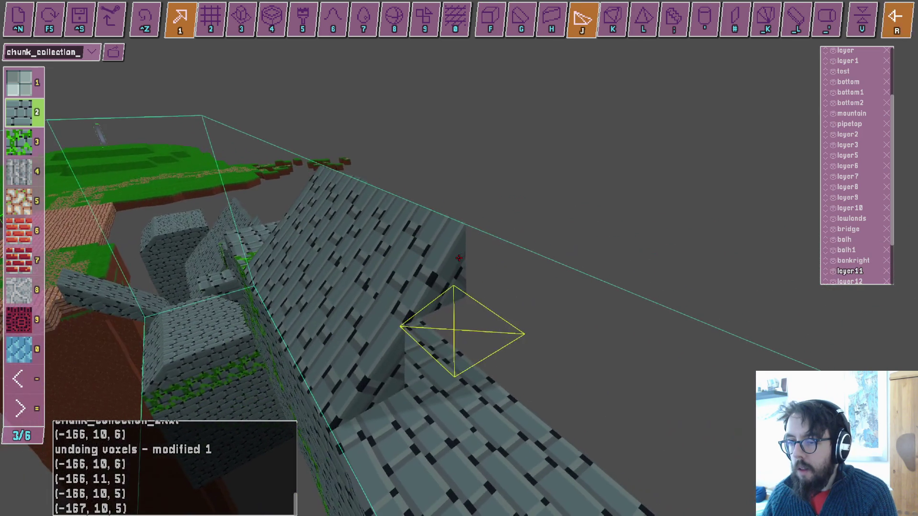
pyautogui.moveTo(458, 259); pyautogui.dragTo(459, 258)
pyautogui.press('k')
pyautogui.press('f')
# Play-test the level, rolling the egg off the block top onto the grass.
pyautogui.press('F5')
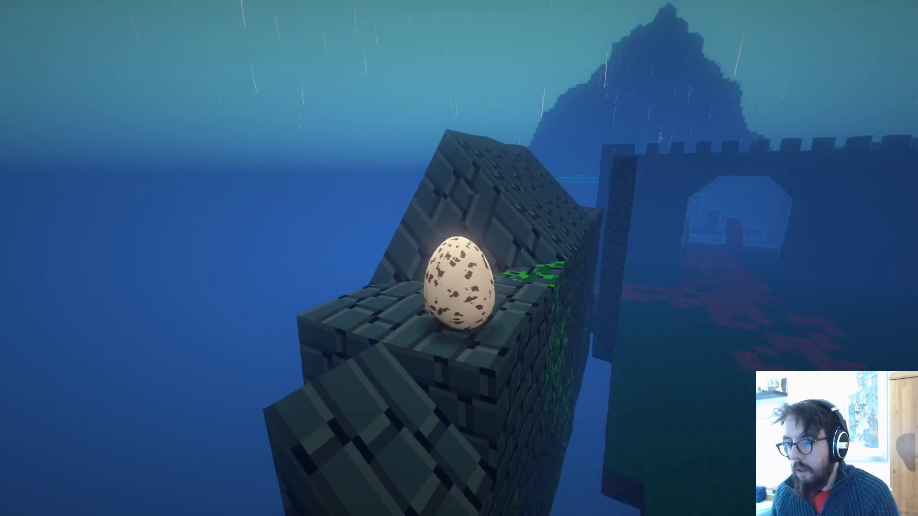
pyautogui.press('w')
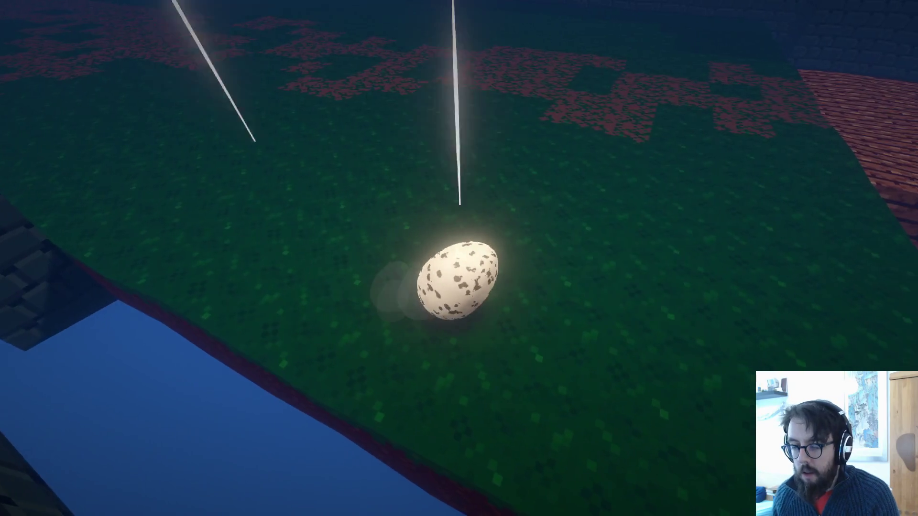
pyautogui.press('Escape')
# Select the wedge block shape, fly around the stone wall corner, and launch the game.
pyautogui.press('w')
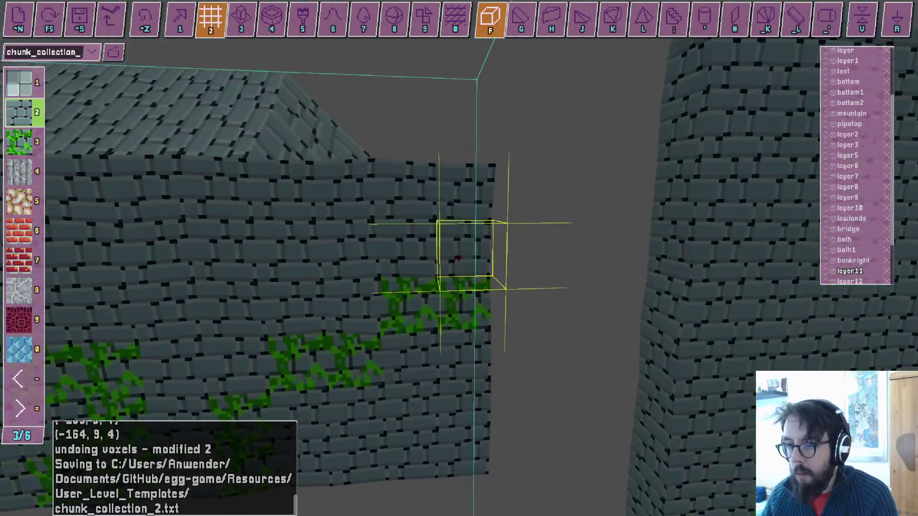
pyautogui.press('s')
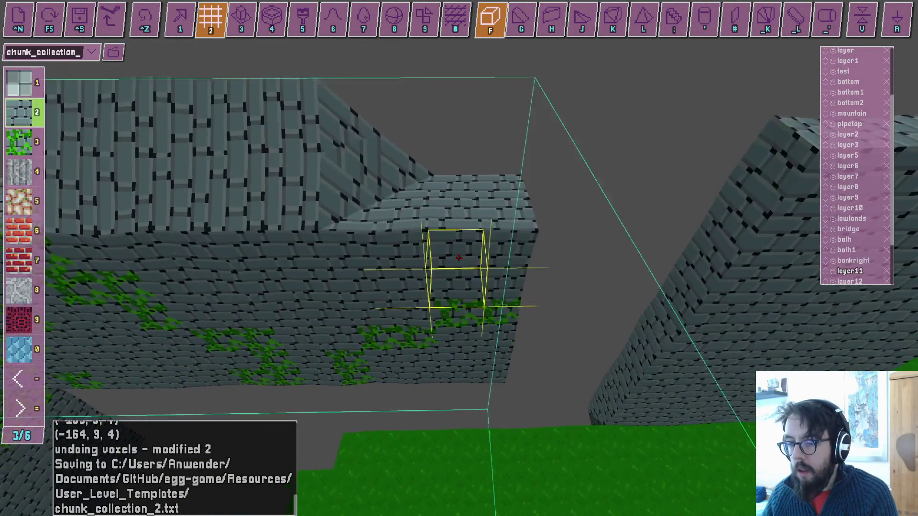
pyautogui.press('w')
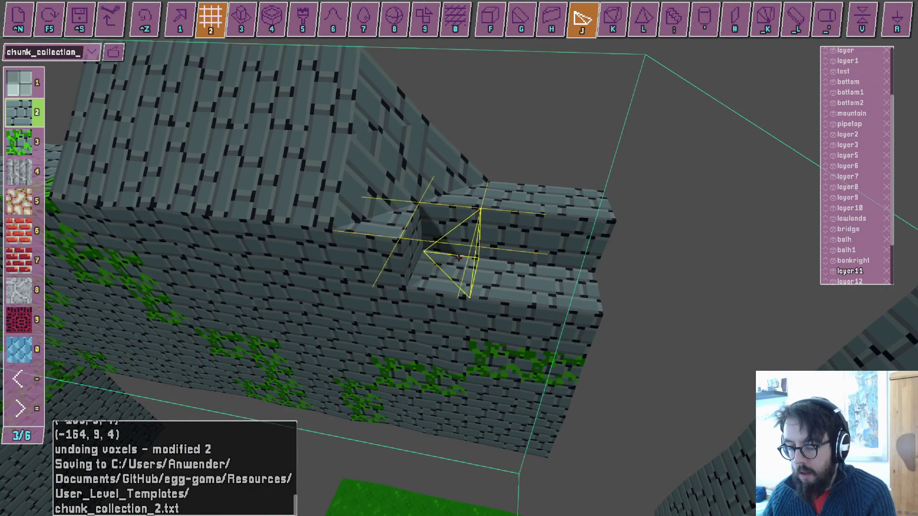
pyautogui.press('j')
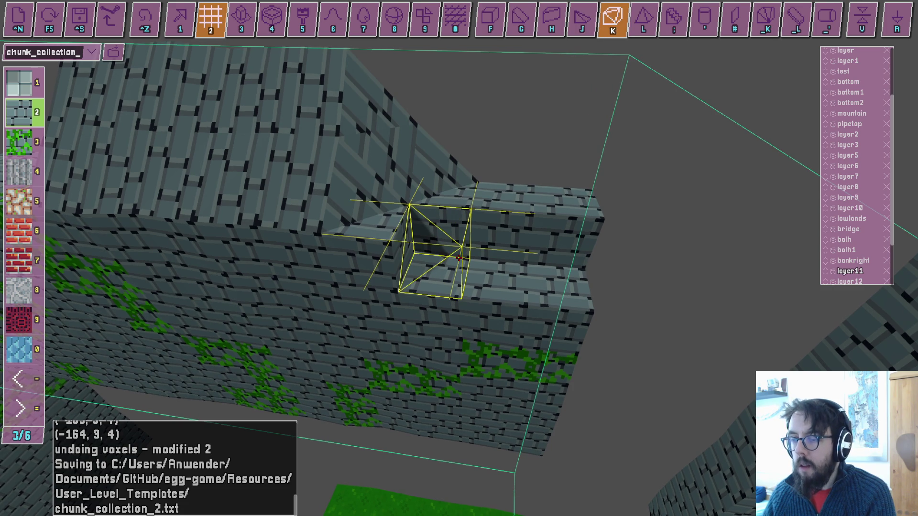
pyautogui.press('w')
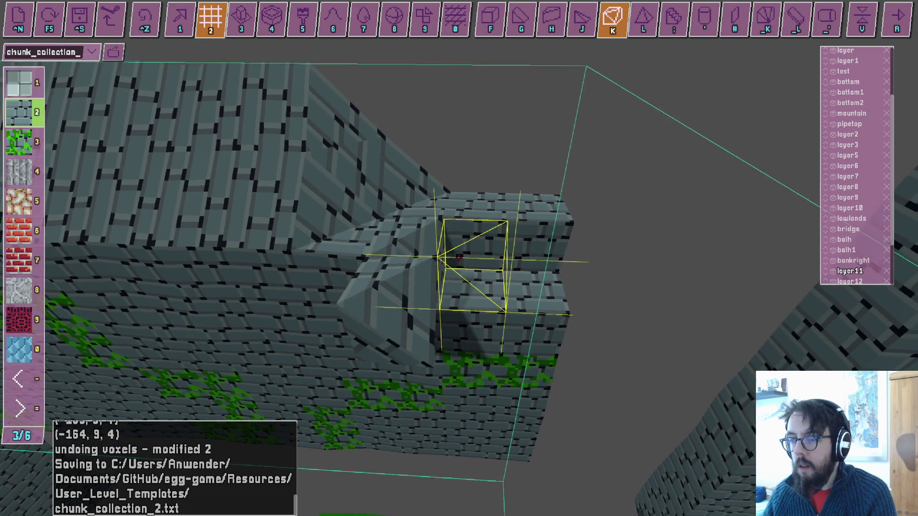
pyautogui.press('d')
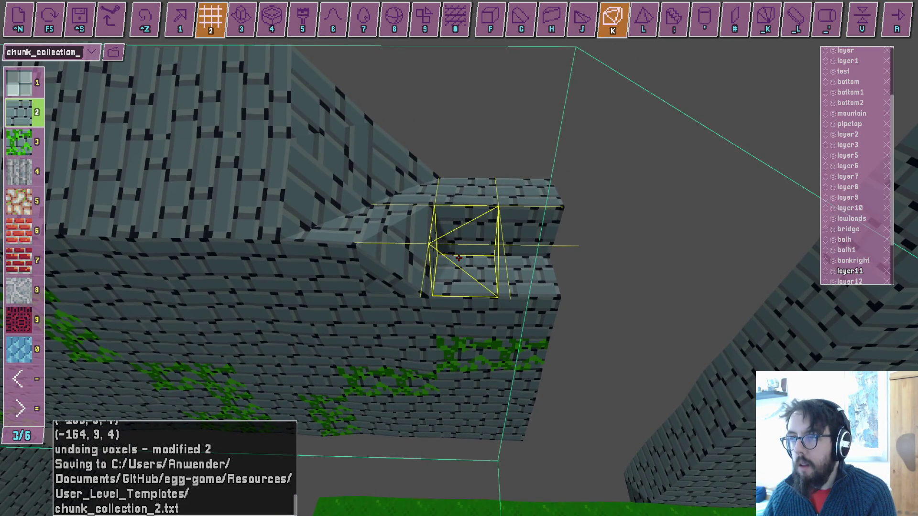
pyautogui.press('s')
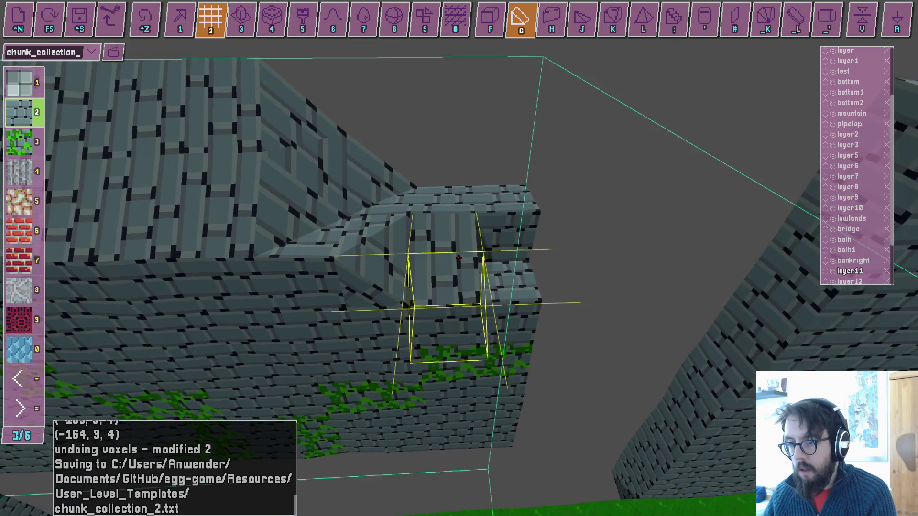
pyautogui.press('F5')
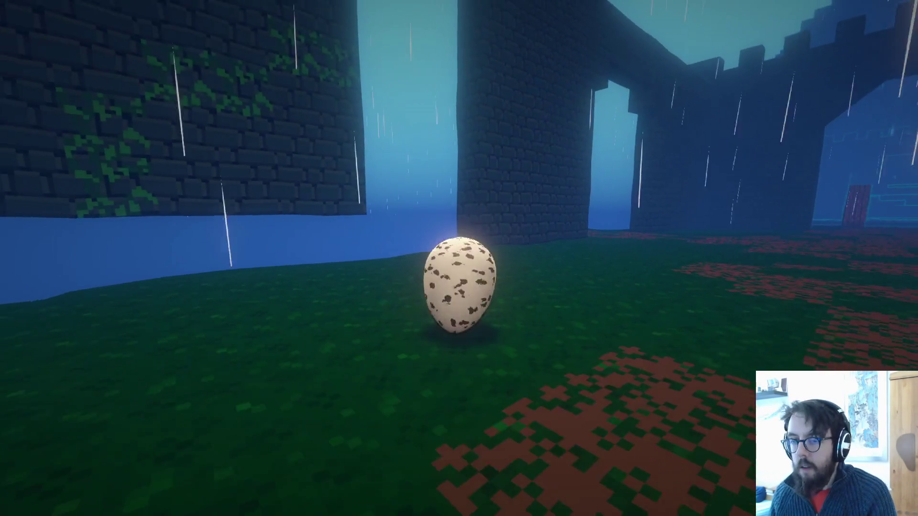
# Close the game, select the wedge shape, and relaunch the level.
pyautogui.press('Escape')
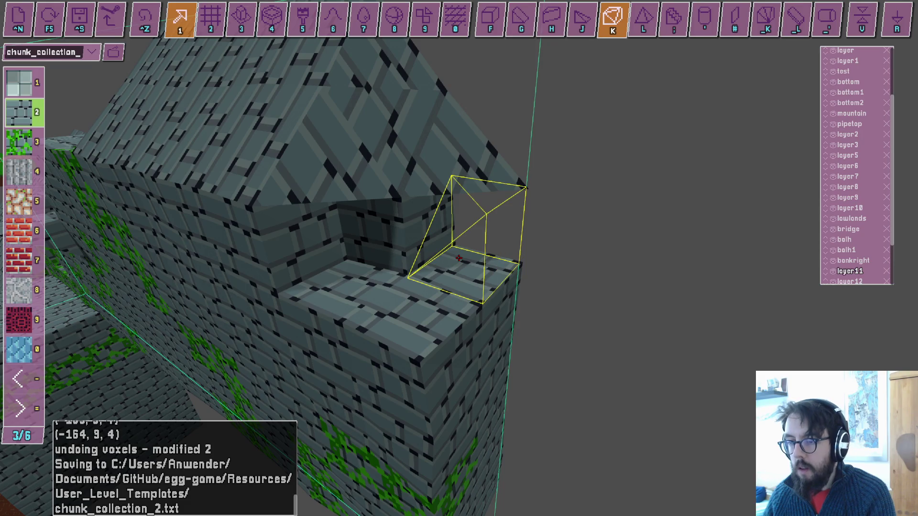
pyautogui.press('w')
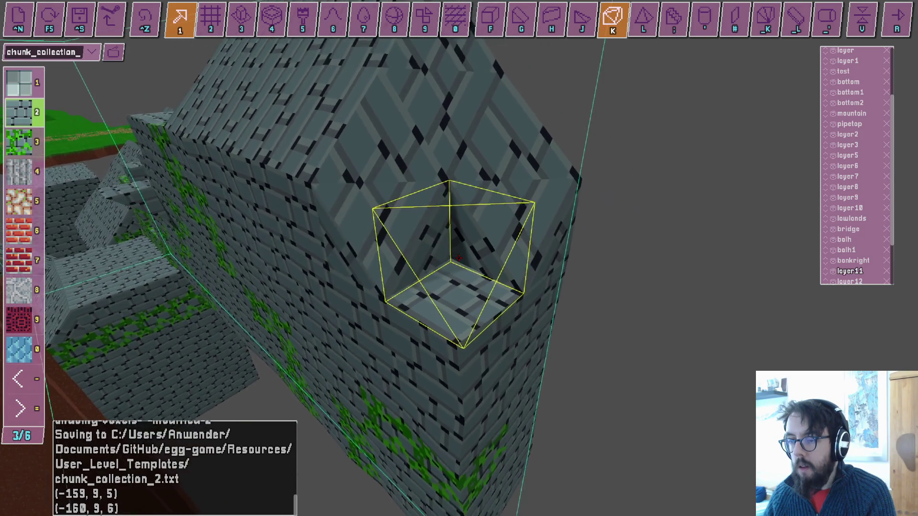
pyautogui.press('j')
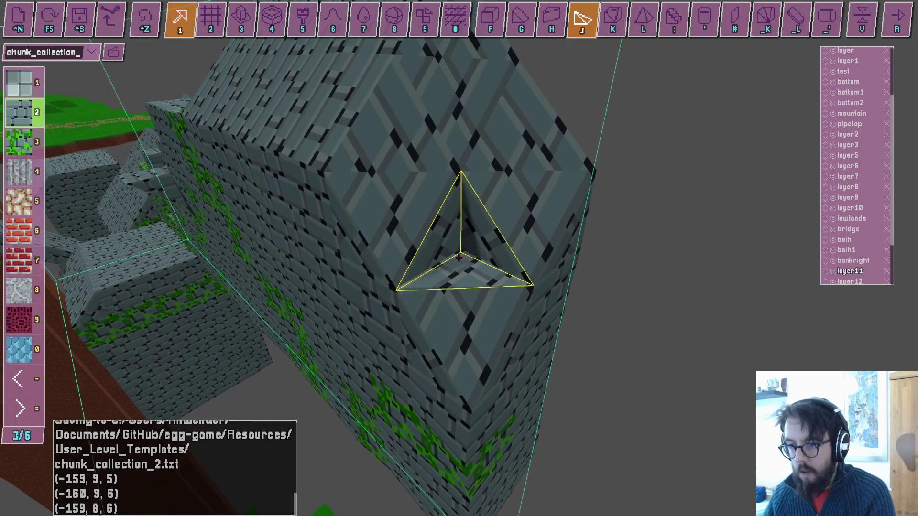
pyautogui.press('s')
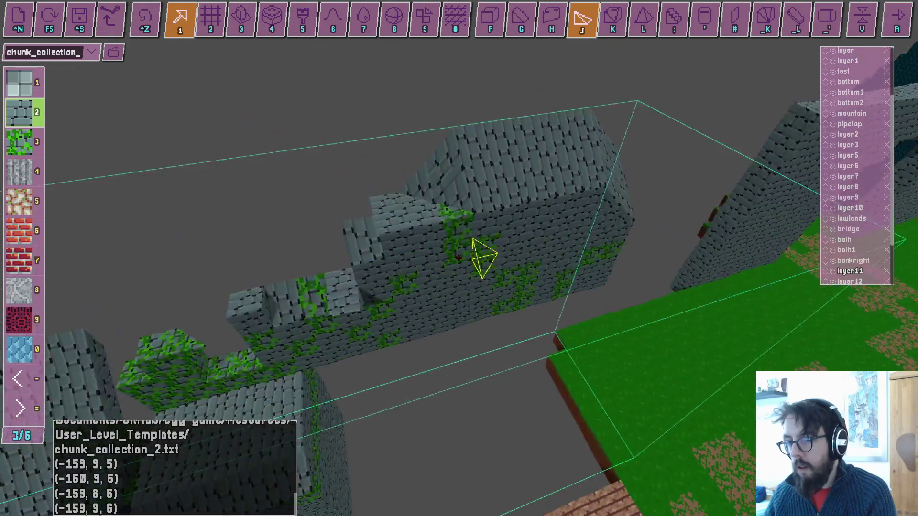
pyautogui.press('r')
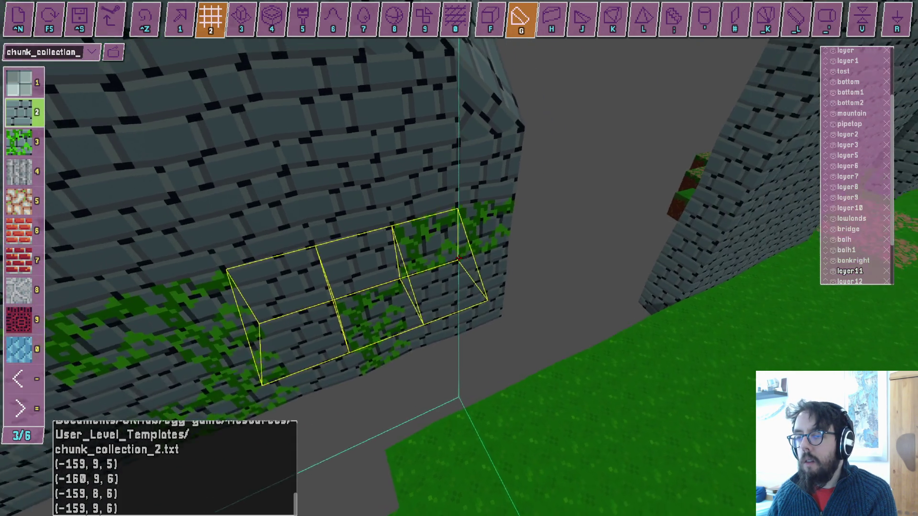
# Choose the vine-covered stone block as a cube, inspect the vine wall, and switch to group selection mode 3.
pyautogui.press('3')
pyautogui.press('f')
pyautogui.press('s')
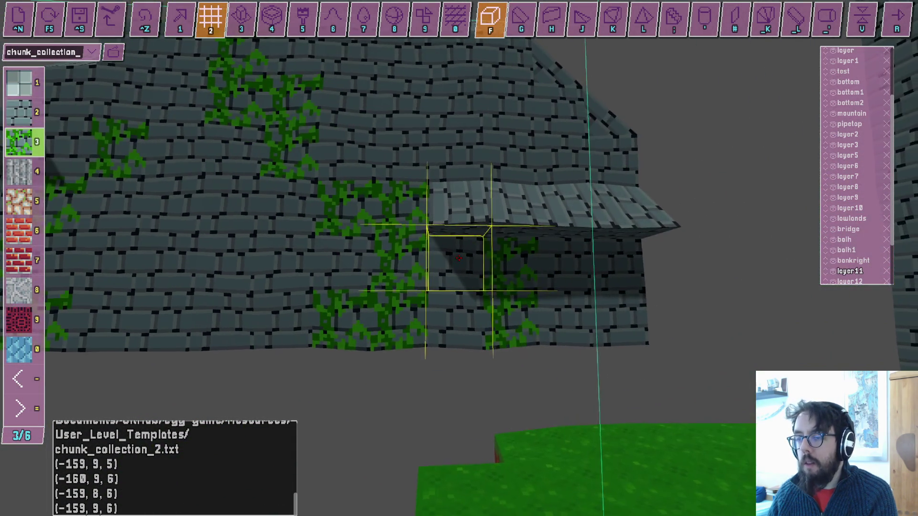
pyautogui.press('d')
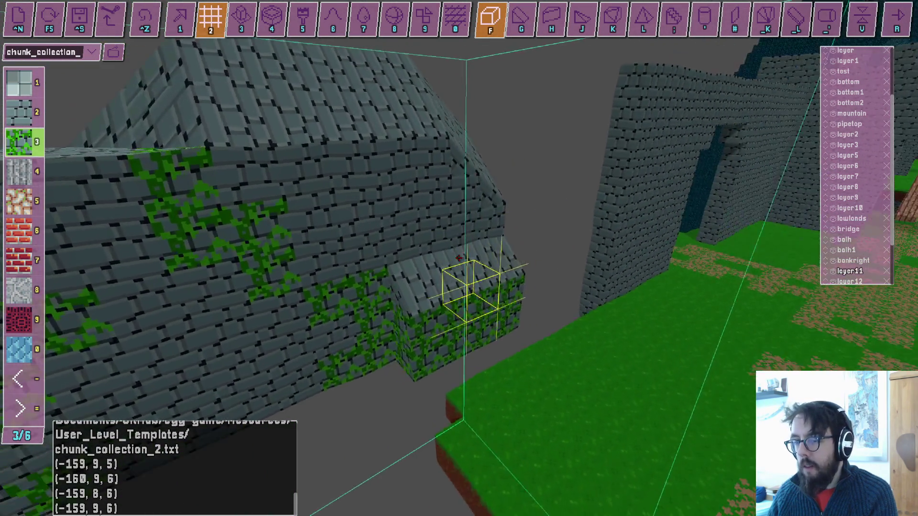
pyautogui.press('s')
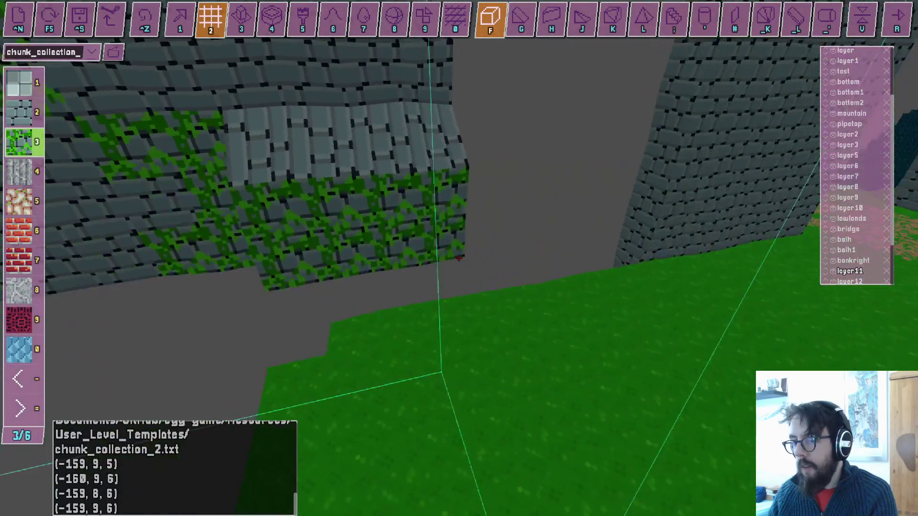
pyautogui.press('a')
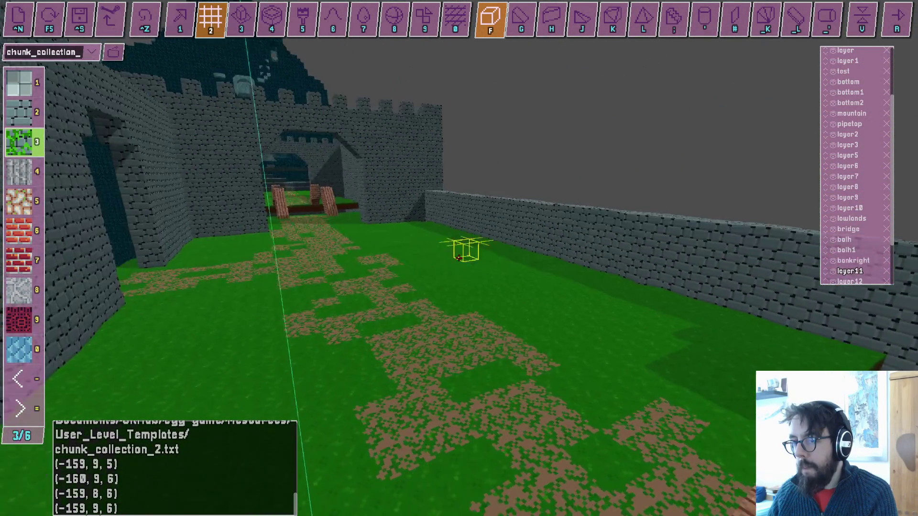
pyautogui.press('w')
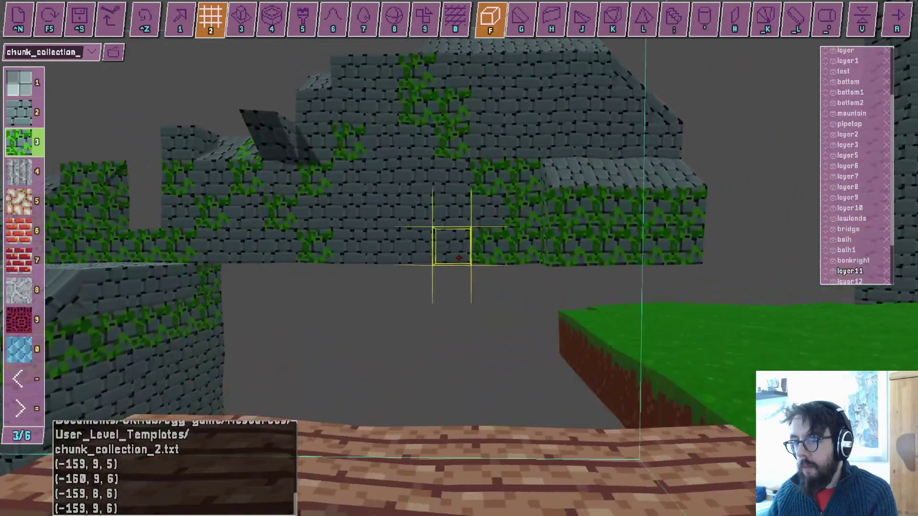
pyautogui.press('s')
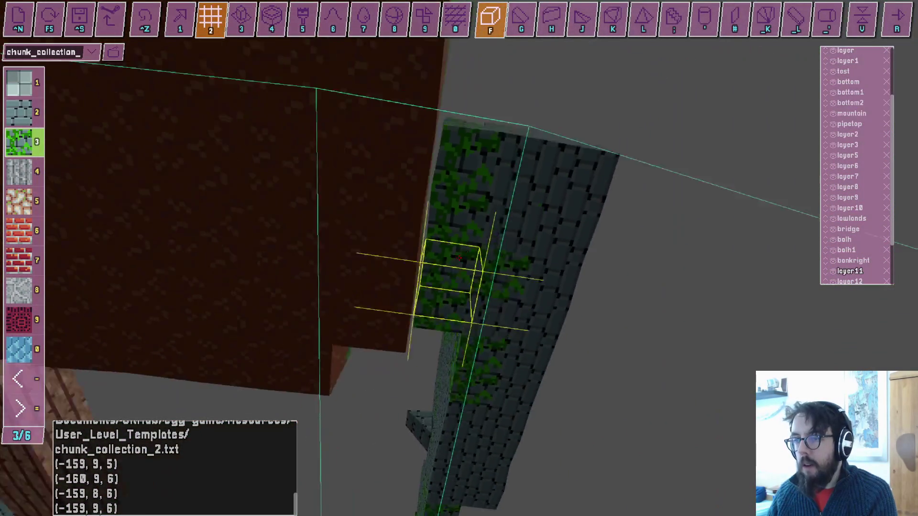
pyautogui.press('3')
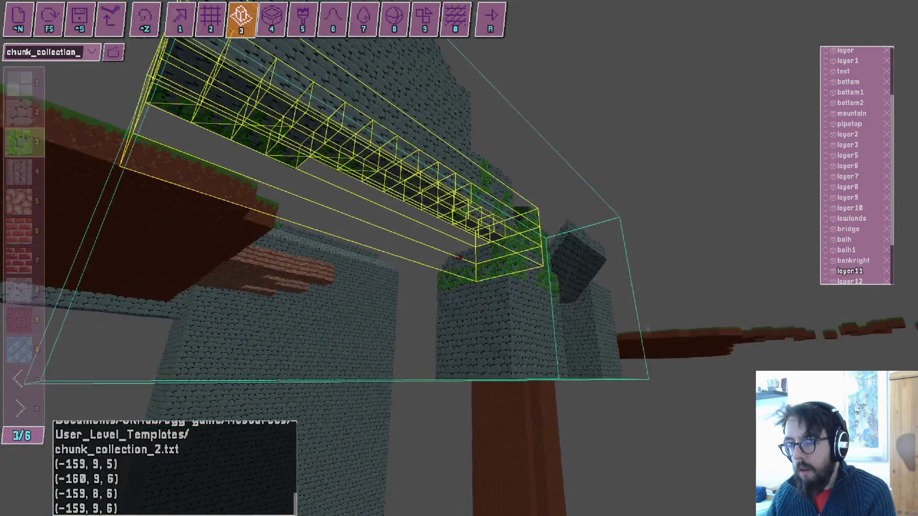
# Turn toward the stone pillar and zoom in and out to inspect the tower.
pyautogui.press('w')
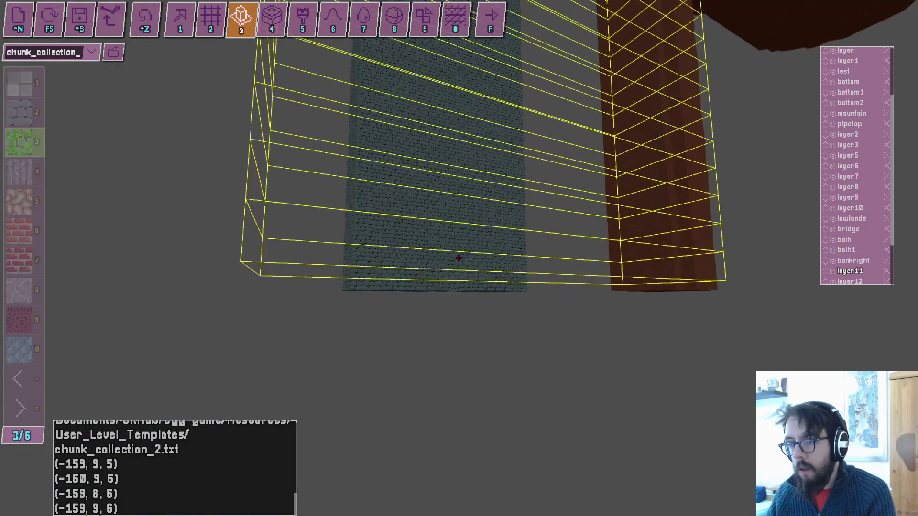
pyautogui.scroll(10, 458, 258)
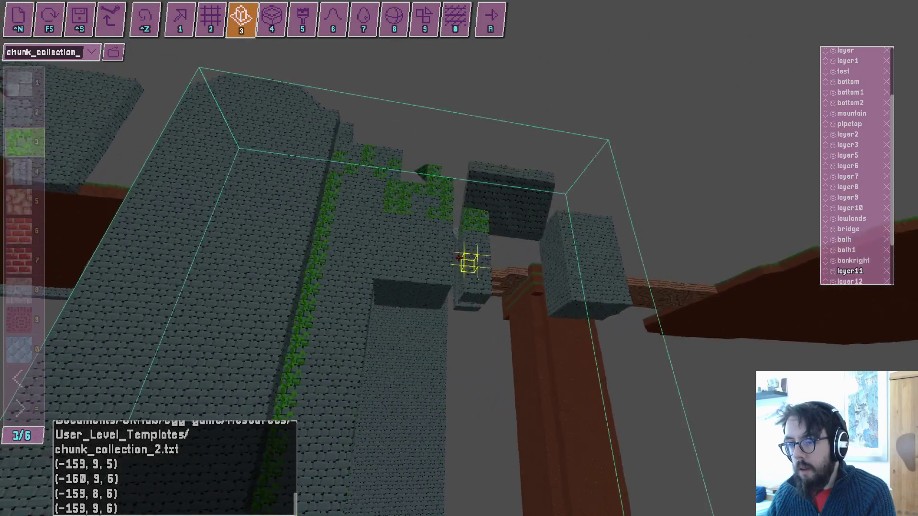
pyautogui.scroll(-10, 459, 259)
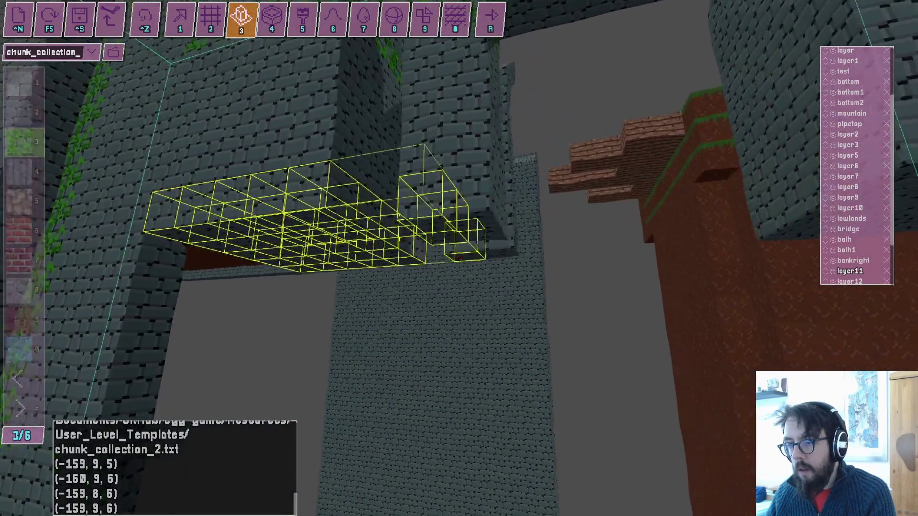
pyautogui.scroll(10, 459, 259)
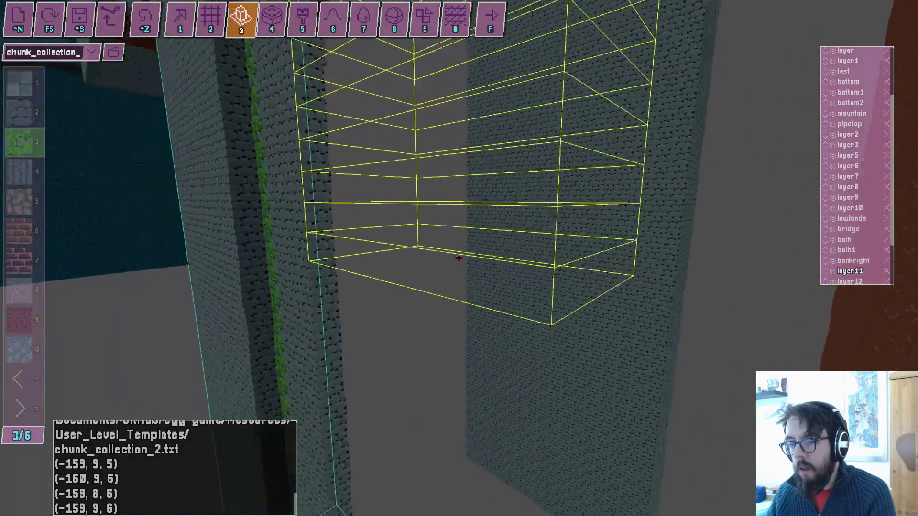
pyautogui.scroll(5, 459, 258)
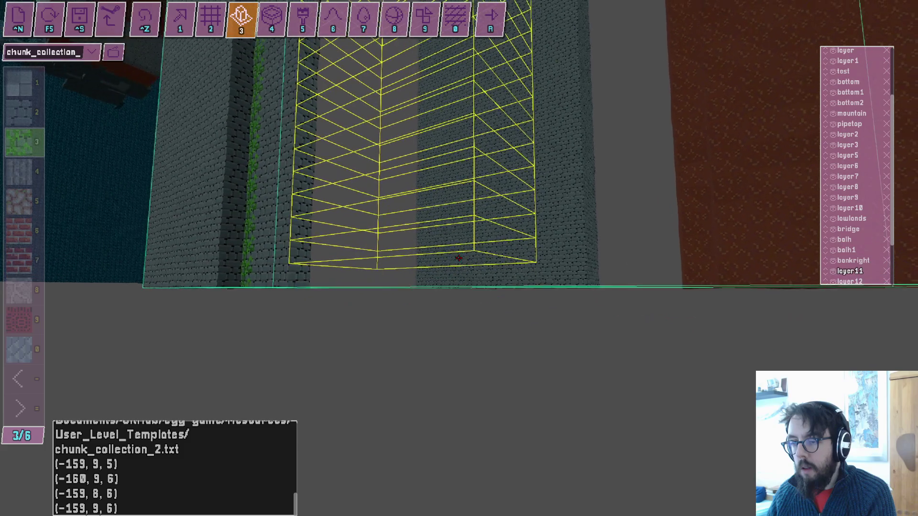
pyautogui.scroll(-10, 459, 258)
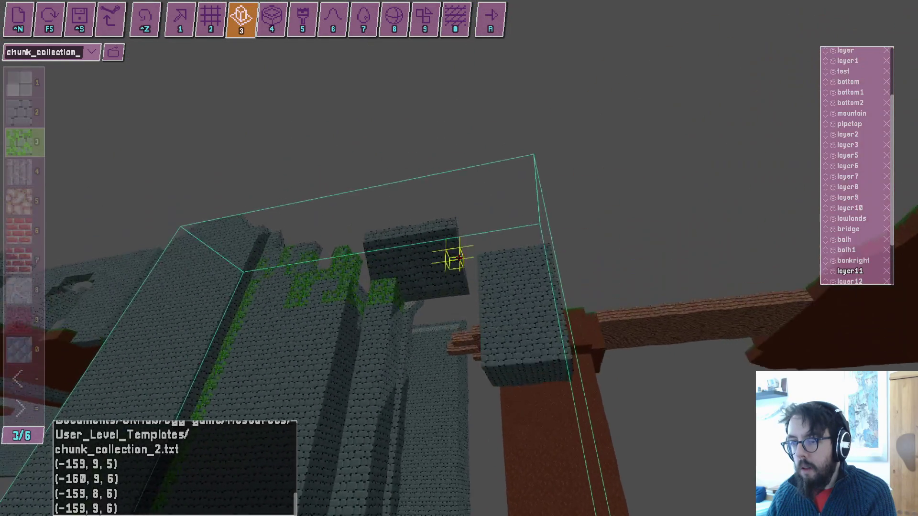
pyautogui.scroll(10, 459, 258)
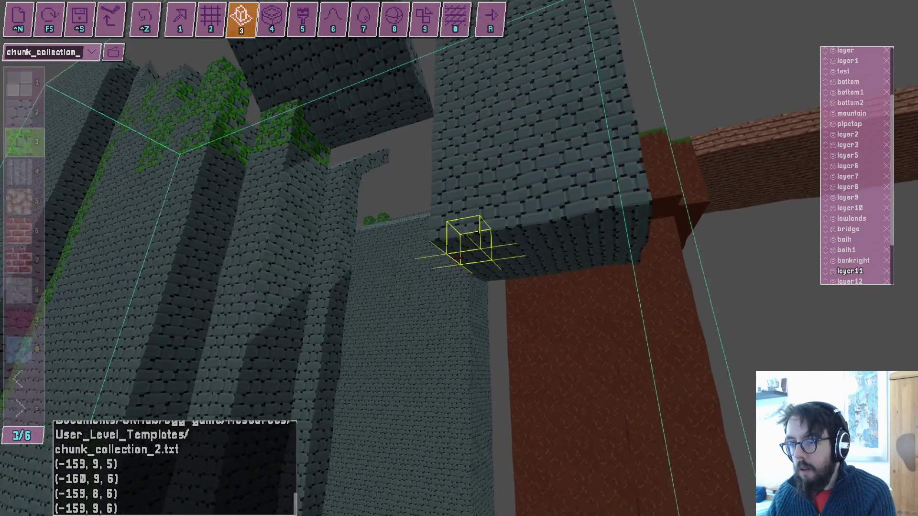
pyautogui.scroll(10, 459, 258)
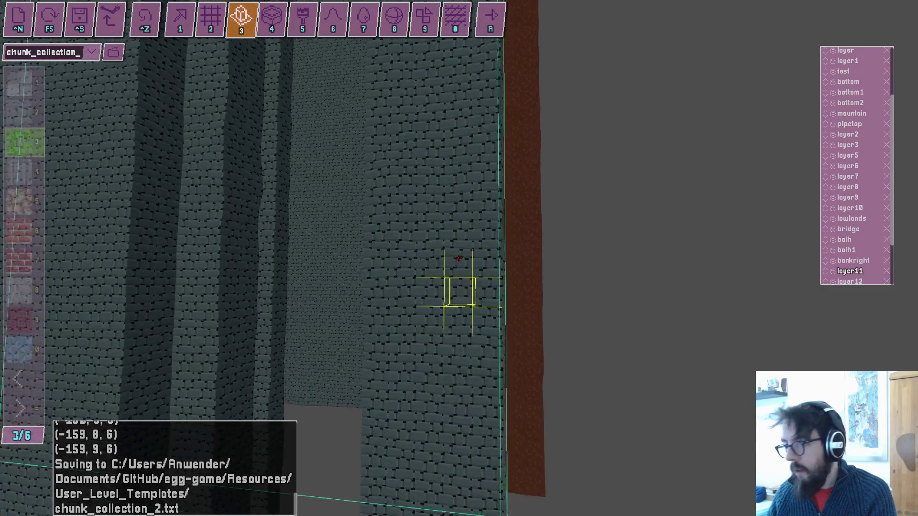
pyautogui.scroll(-10, 459, 258)
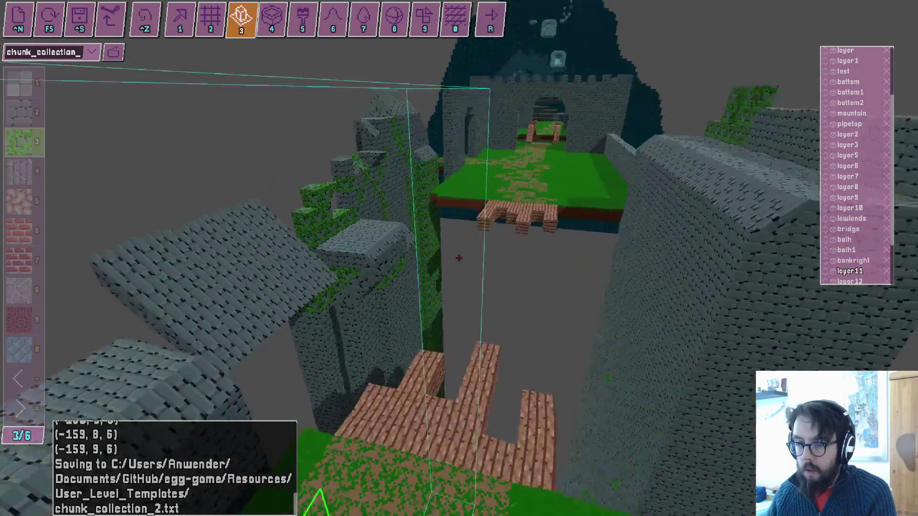
pyautogui.scroll(-10, 459, 258)
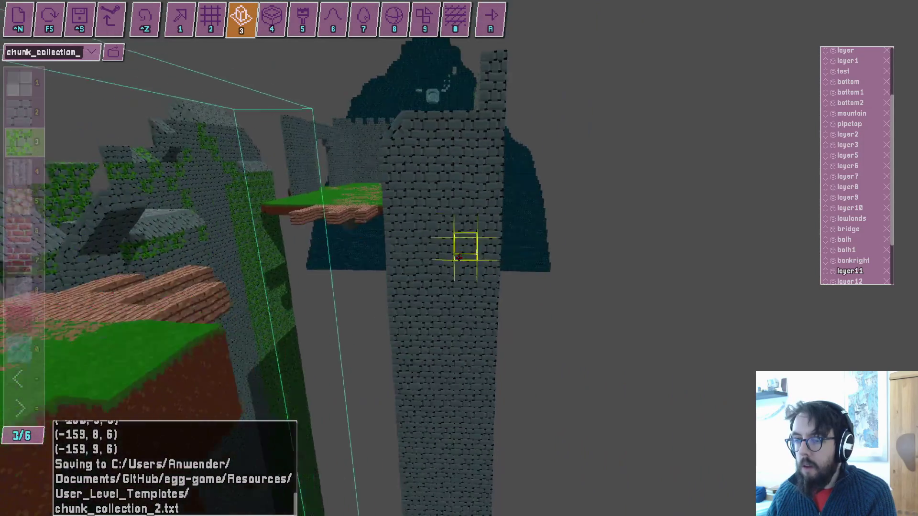
pyautogui.scroll(-10, 459, 259)
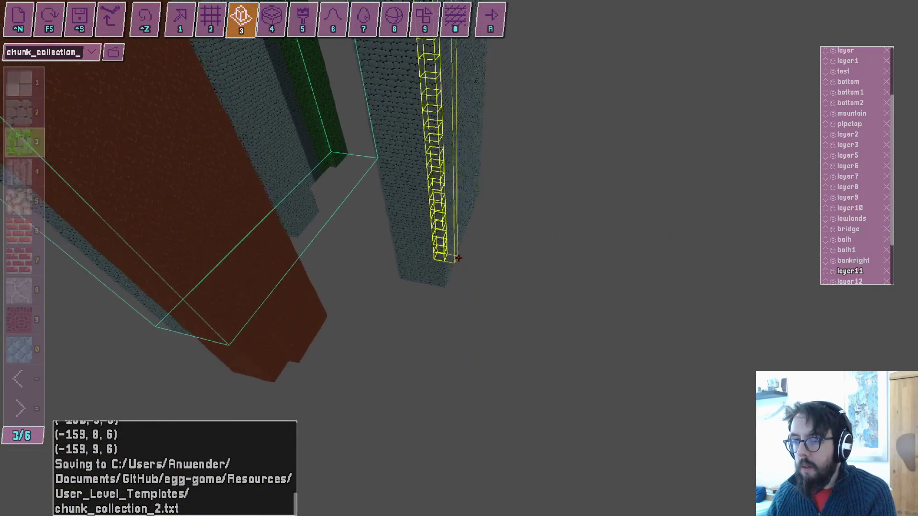
pyautogui.scroll(10, 459, 258)
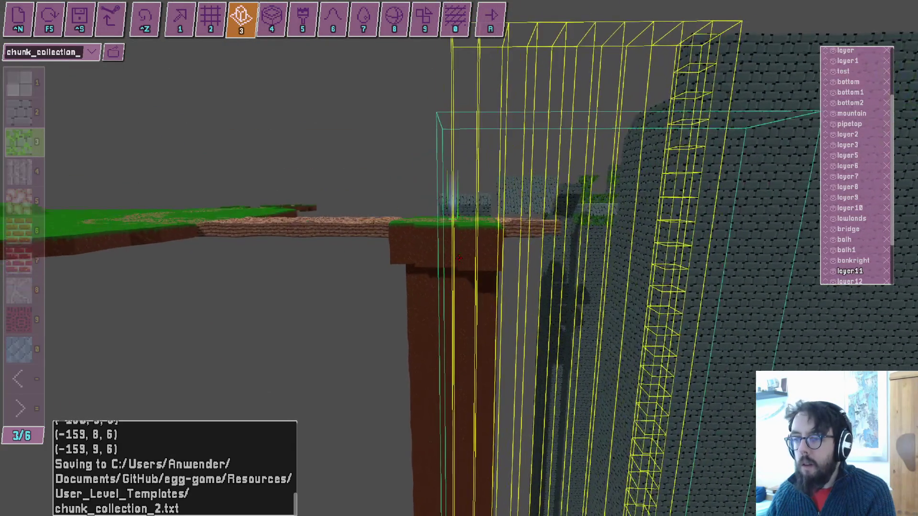
pyautogui.scroll(5, 459, 258)
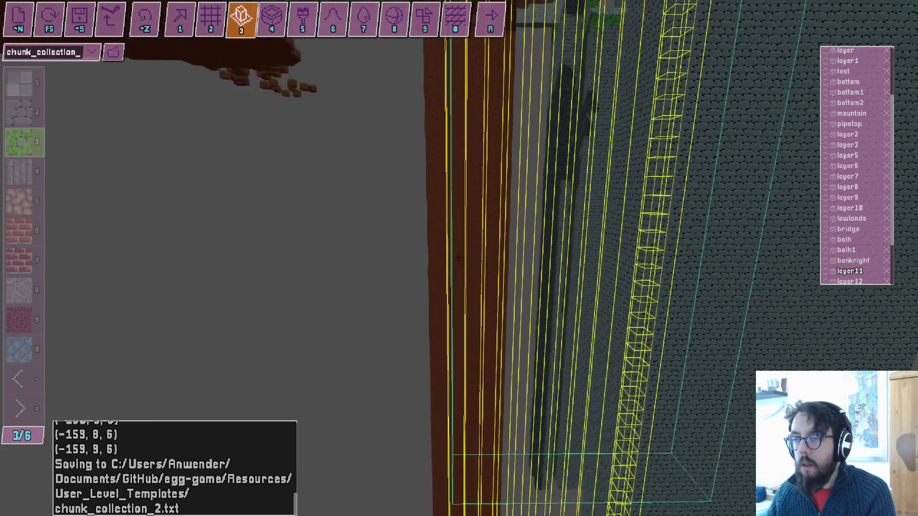
pyautogui.scroll(2, 459, 258)
pyautogui.scroll(-10, 459, 258)
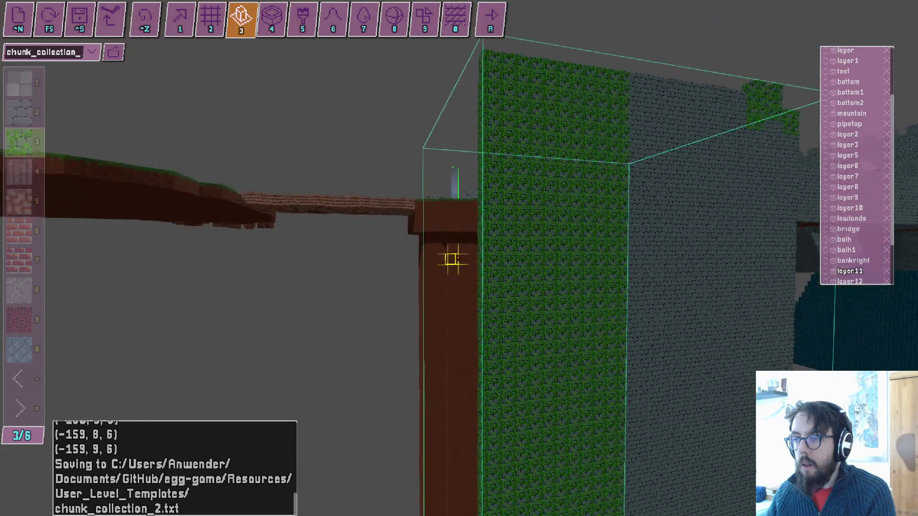
# Undo the 704-voxel edit and zoom the view back out toward the mountain.
pyautogui.hotkey('ctrl', 'z')
pyautogui.press('Right')
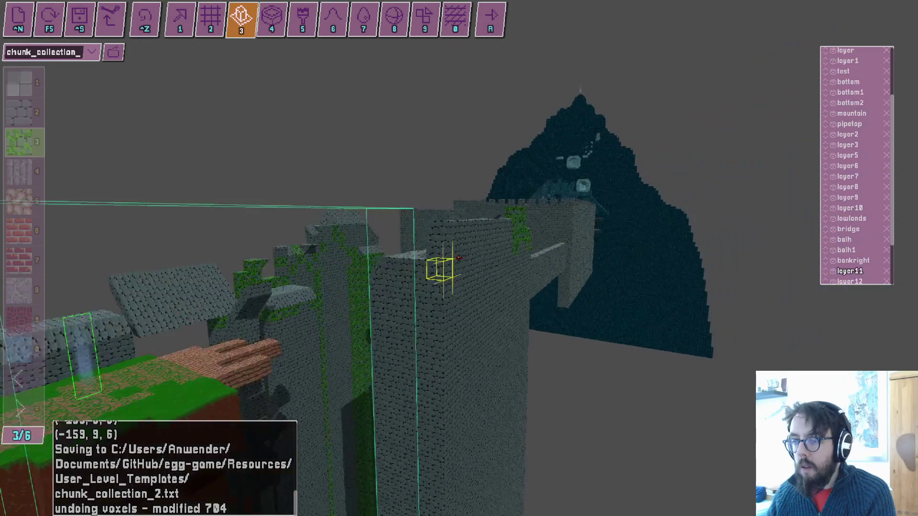
pyautogui.scroll(10, 459, 258)
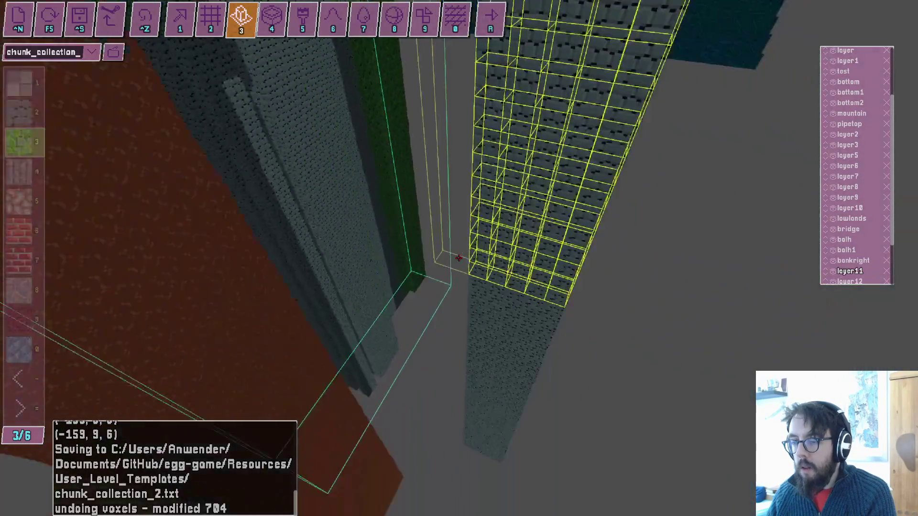
pyautogui.scroll(5, 459, 258)
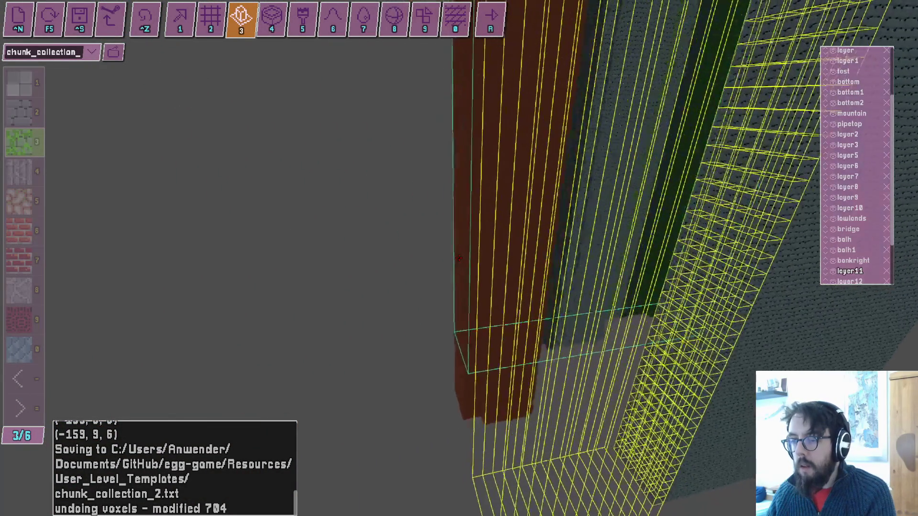
pyautogui.scroll(2, 459, 258)
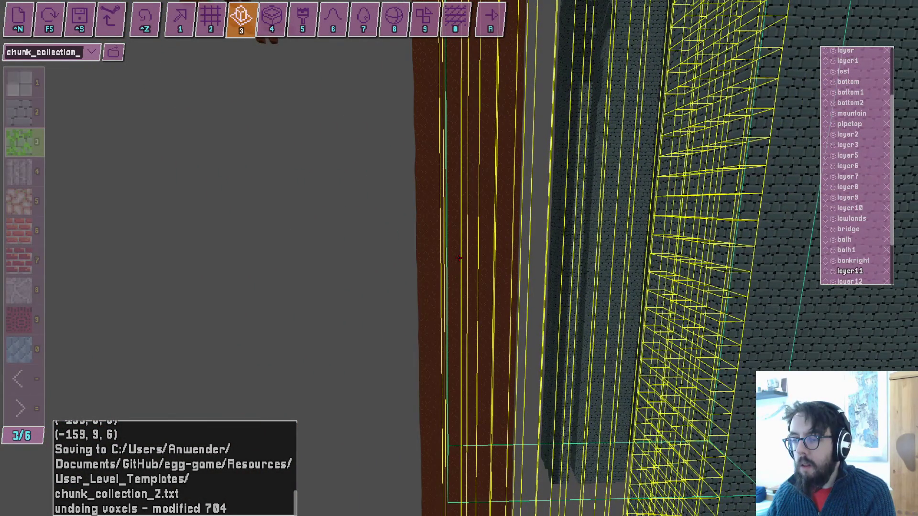
pyautogui.scroll(-15, 459, 259)
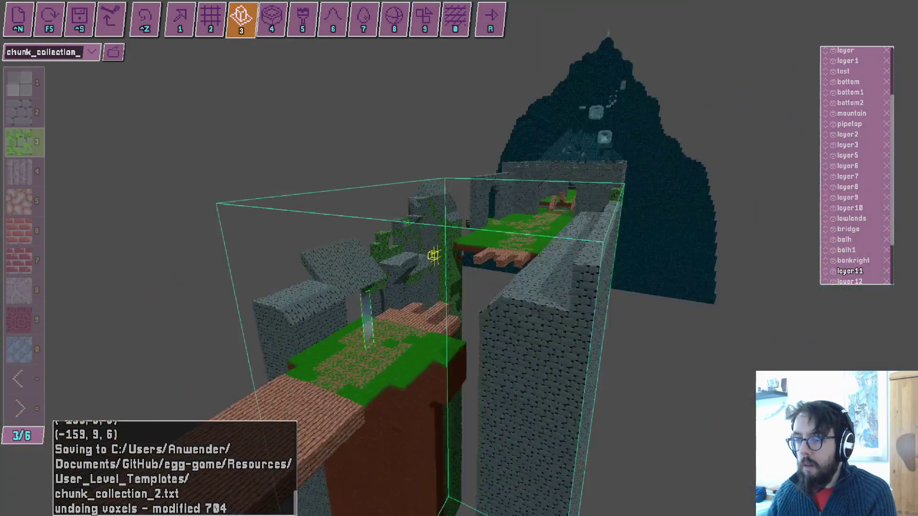
# Briefly test the level in game view, then switch to box-region mode (3).
pyautogui.press('r')
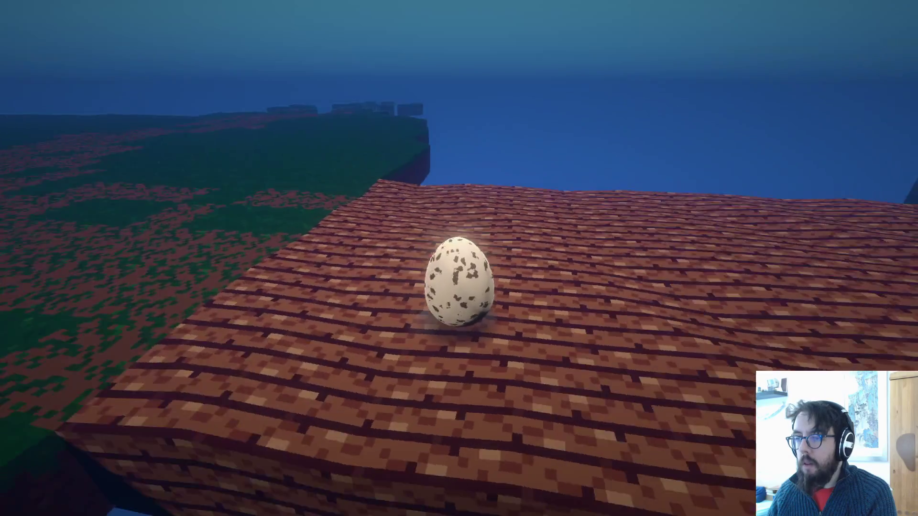
pyautogui.press('r')
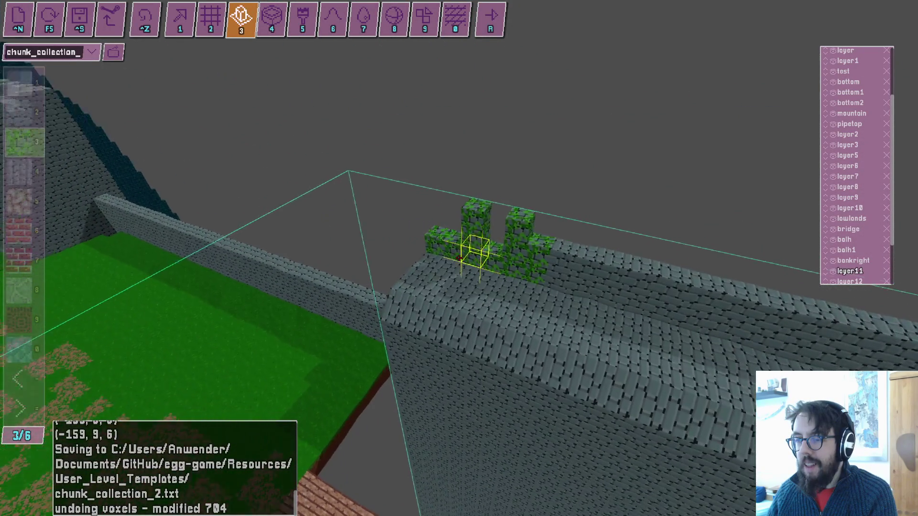
pyautogui.press('2')
pyautogui.press('3')
# Stretch a box region into a long row along the wall top.
pyautogui.moveTo(459, 259); pyautogui.dragTo(459, 259)
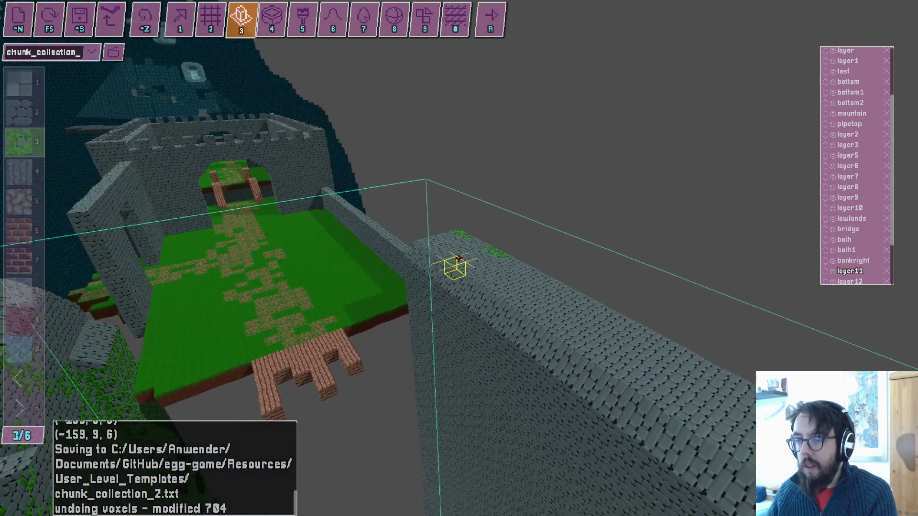
pyautogui.press('s')
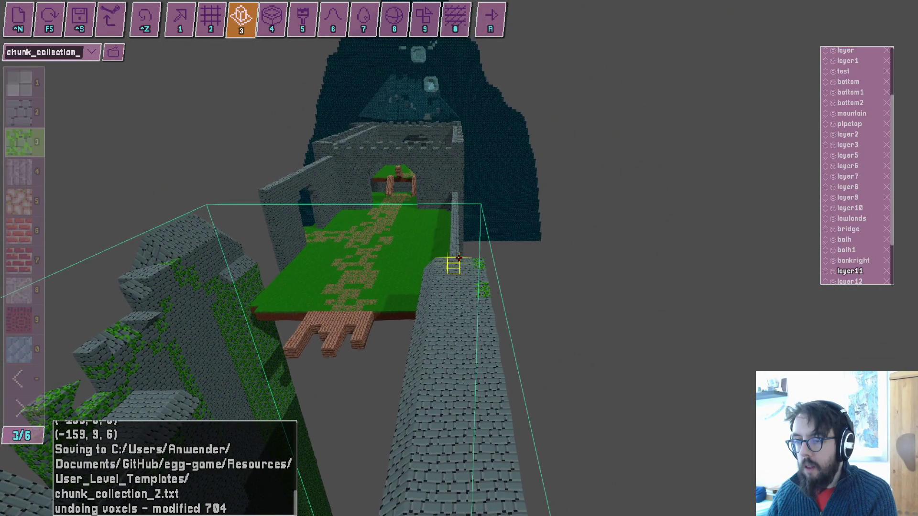
pyautogui.moveTo(459, 258); pyautogui.dragTo(459, 258)
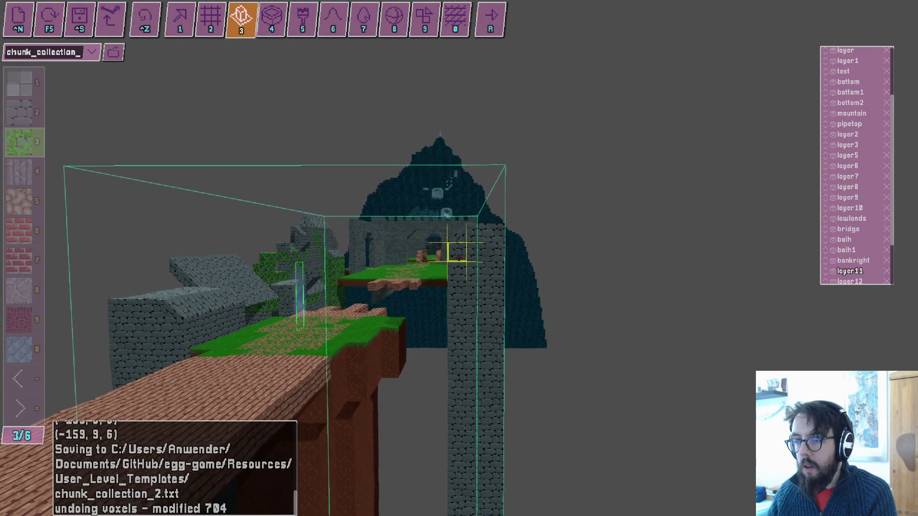
pyautogui.moveTo(458, 259); pyautogui.dragTo(459, 258)
pyautogui.scroll(1, 459, 259)
# Place a row of single stone merlon blocks along the castle wall top, out to the wall's end.
pyautogui.press('1')
pyautogui.click(459, 258)
pyautogui.click(459, 258)
pyautogui.click(459, 258)
pyautogui.click(459, 258)
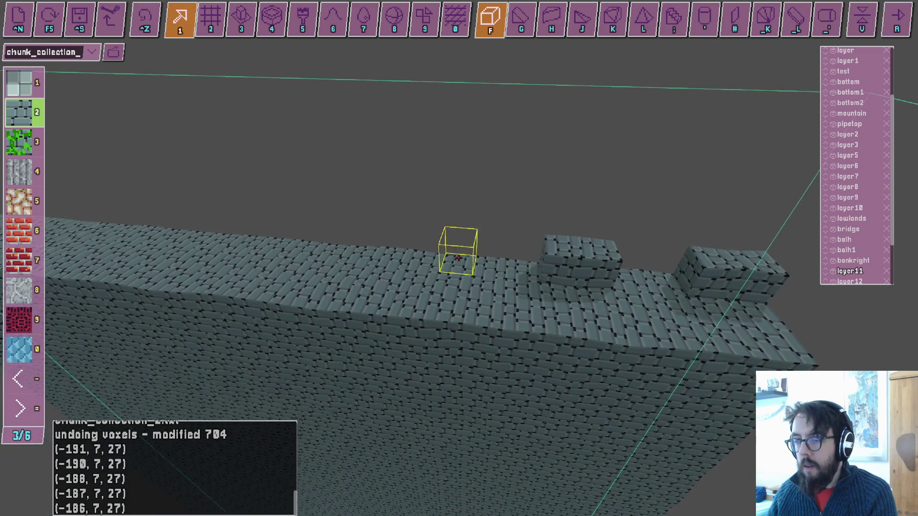
pyautogui.click(459, 258)
pyautogui.click(459, 258)
pyautogui.click(459, 258)
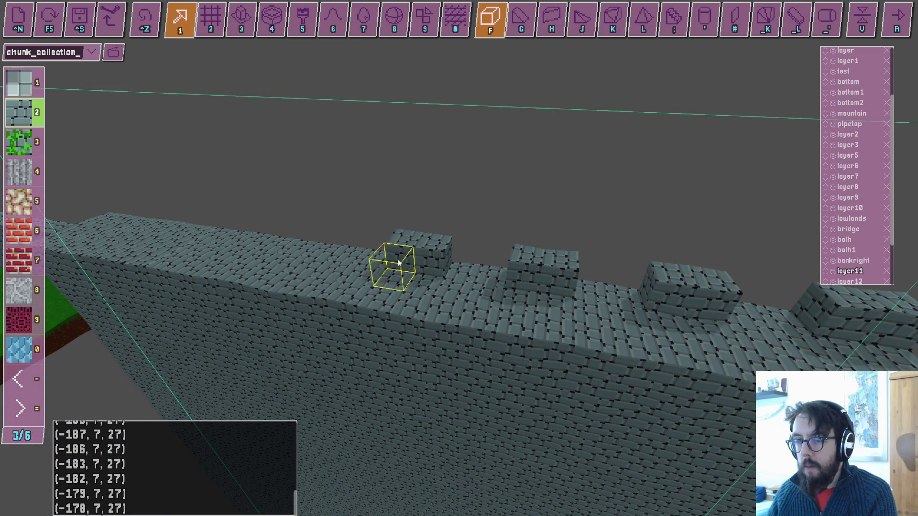
pyautogui.click(301, 245)
pyautogui.click(234, 229)
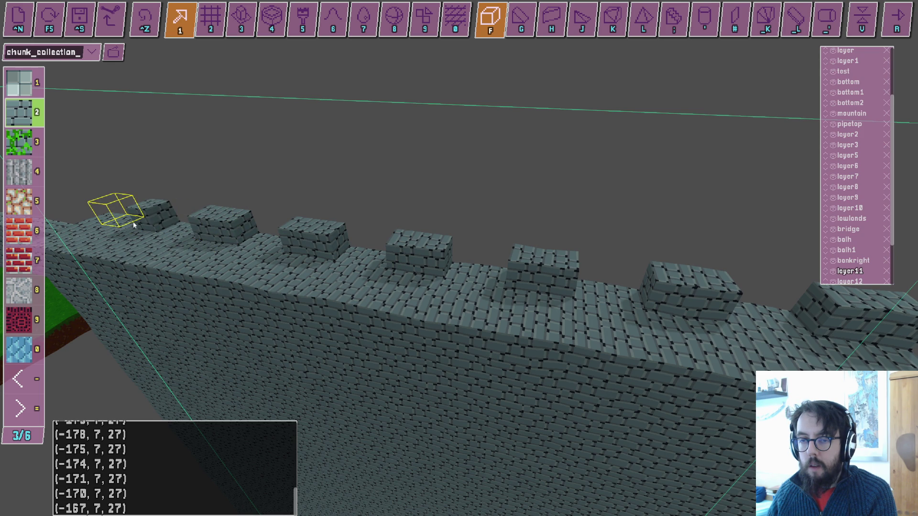
pyautogui.press('s')
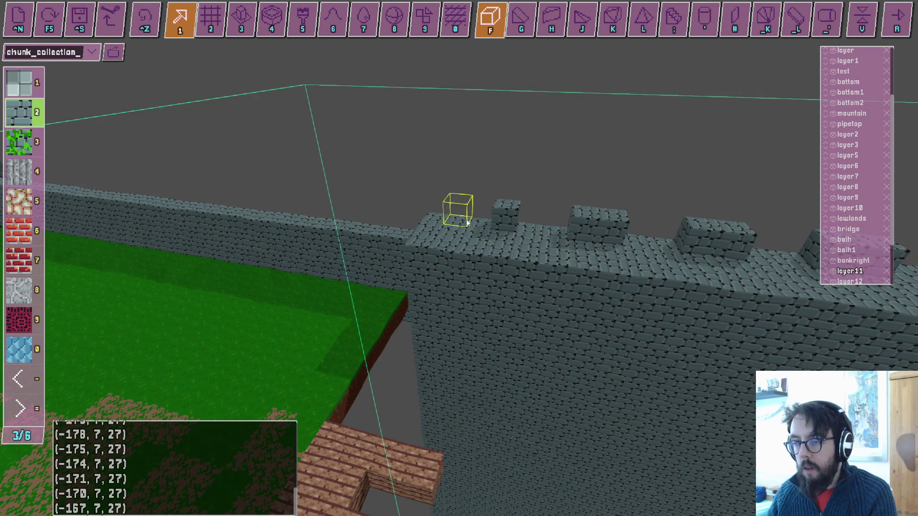
pyautogui.press('3')
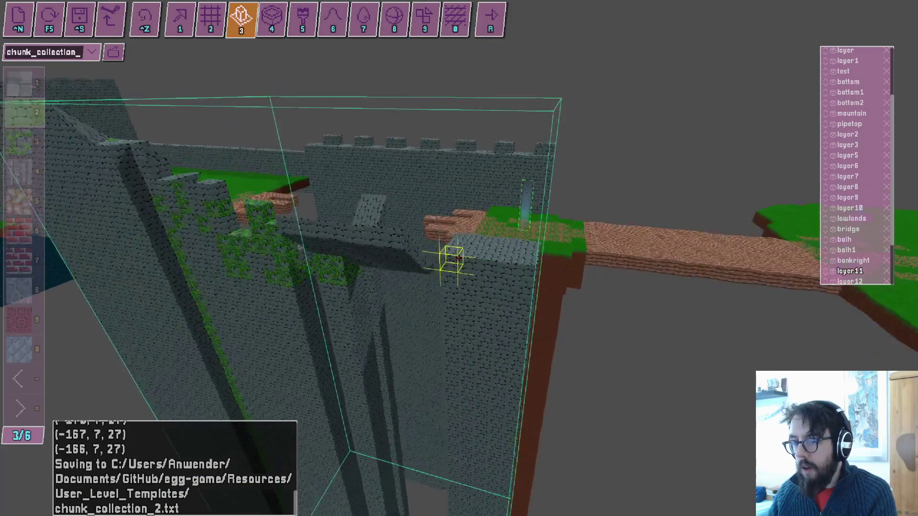
# Undo the stone voxels placed near the tower with Ctrl+Z, leaving the tower wall as it was.
pyautogui.press('2')
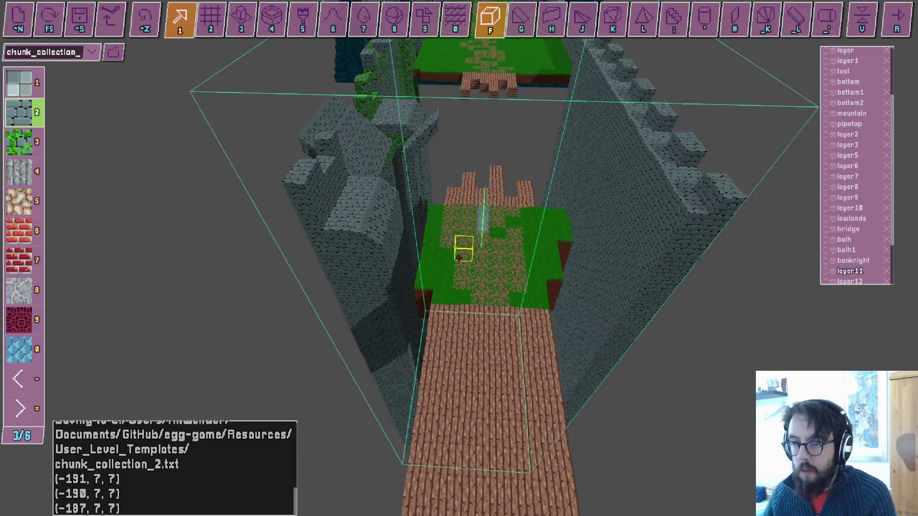
pyautogui.press('a')
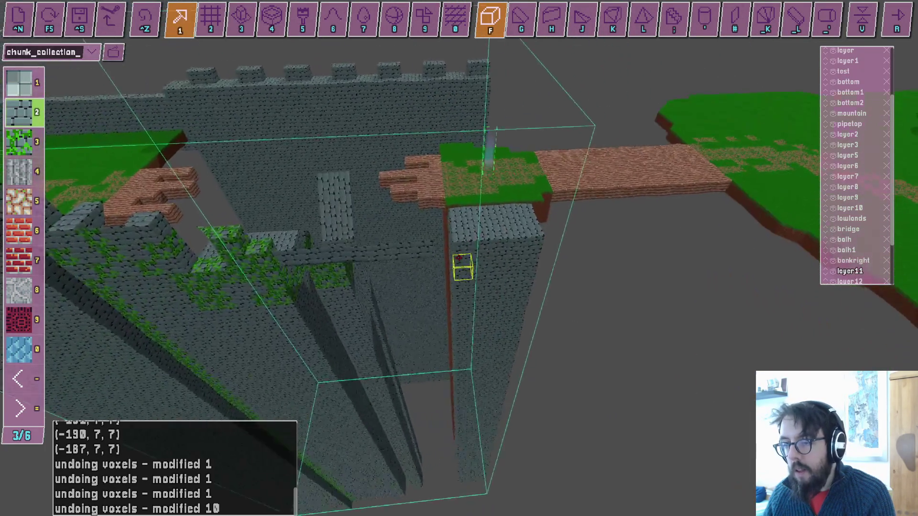
pyautogui.press('2')
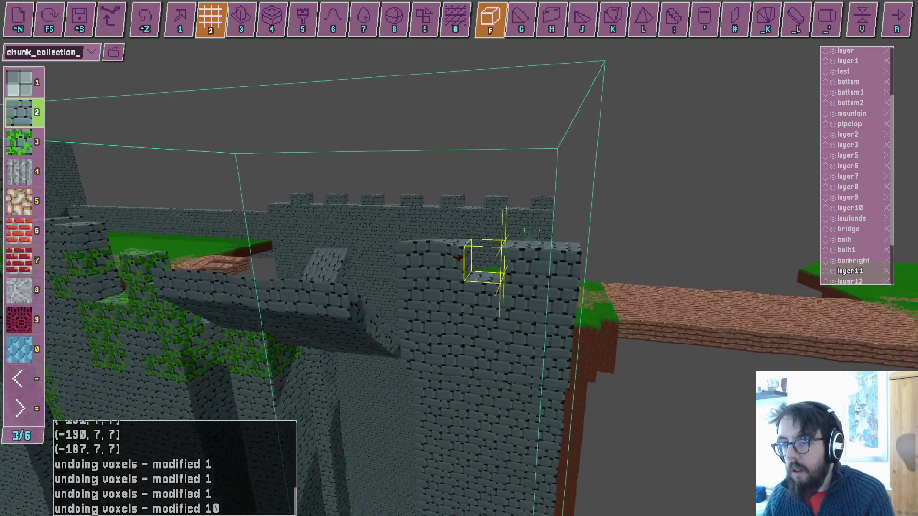
pyautogui.hotkey('ctrl', 'z')
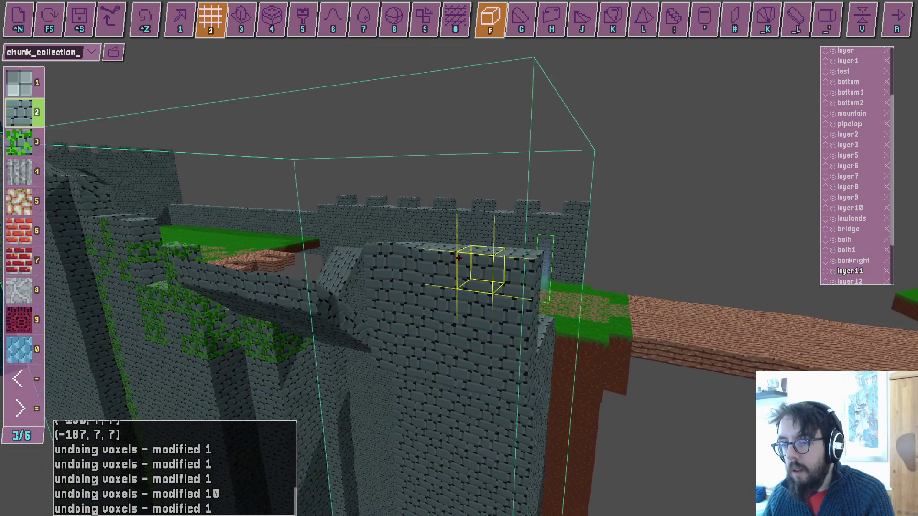
pyautogui.press('w')
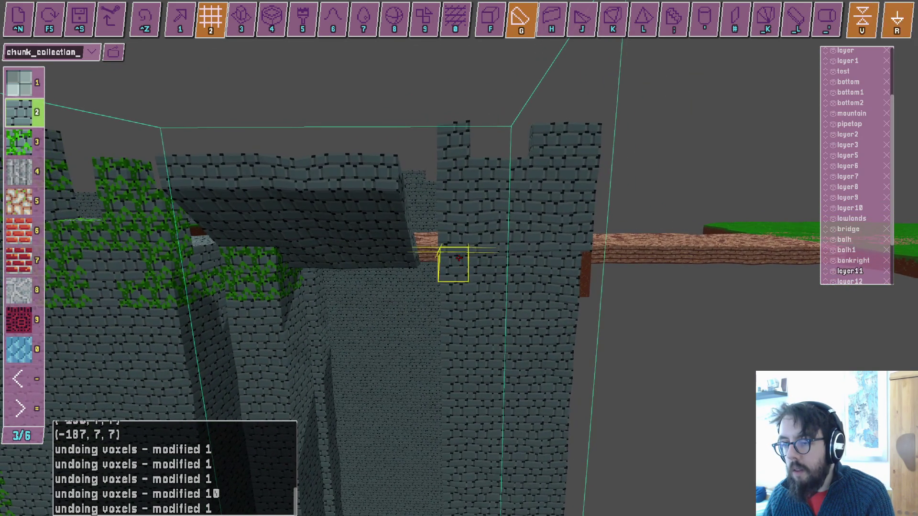
# Box-fill a region down the tower wall, then undo the 3308-voxel edit.
pyautogui.press('s')
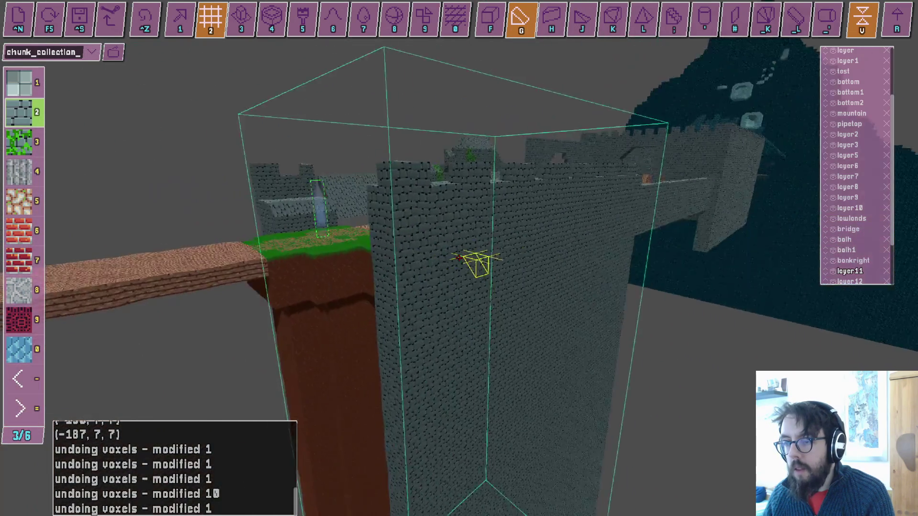
pyautogui.press('3')
pyautogui.moveTo(458, 258); pyautogui.dragTo(458, 258)
pyautogui.hotkey('ctrl', 'z')
pyautogui.press('2')
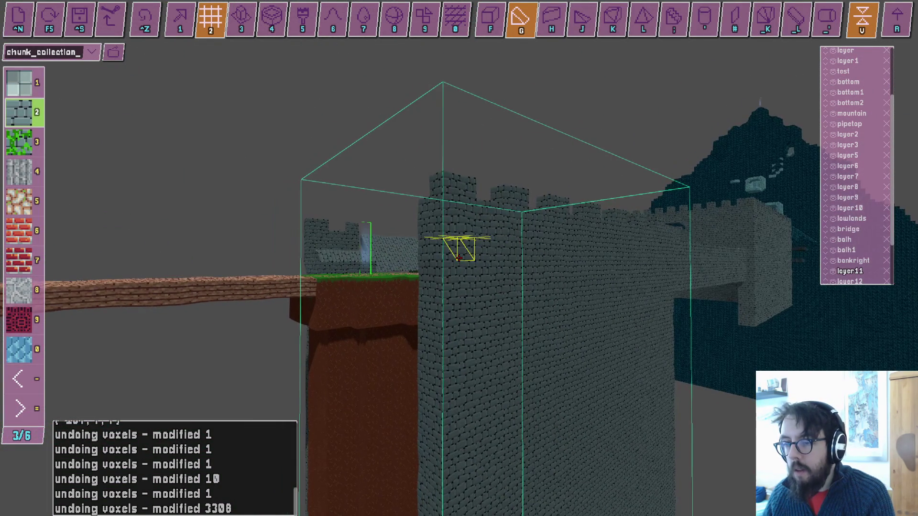
# Preview a voxel grid over the castle wall and try the single-cube and sloped voxel modes.
pyautogui.press('3')
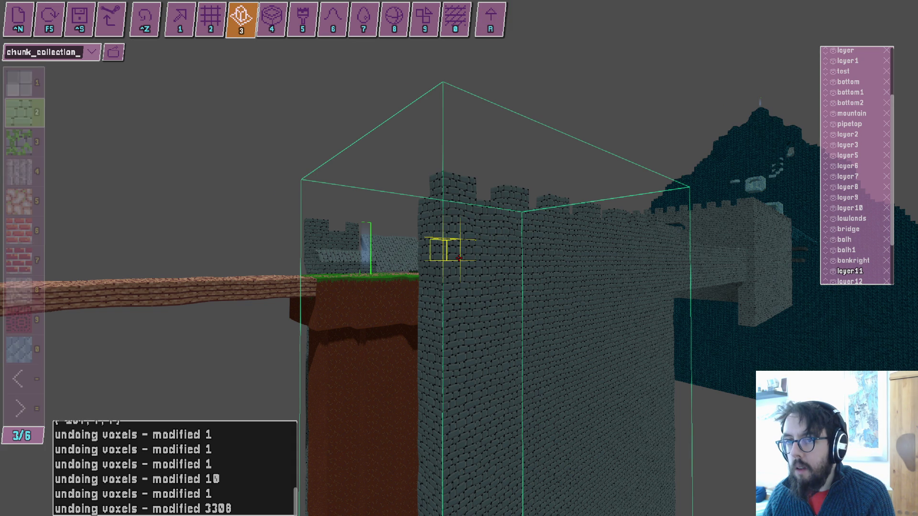
pyautogui.press('2')
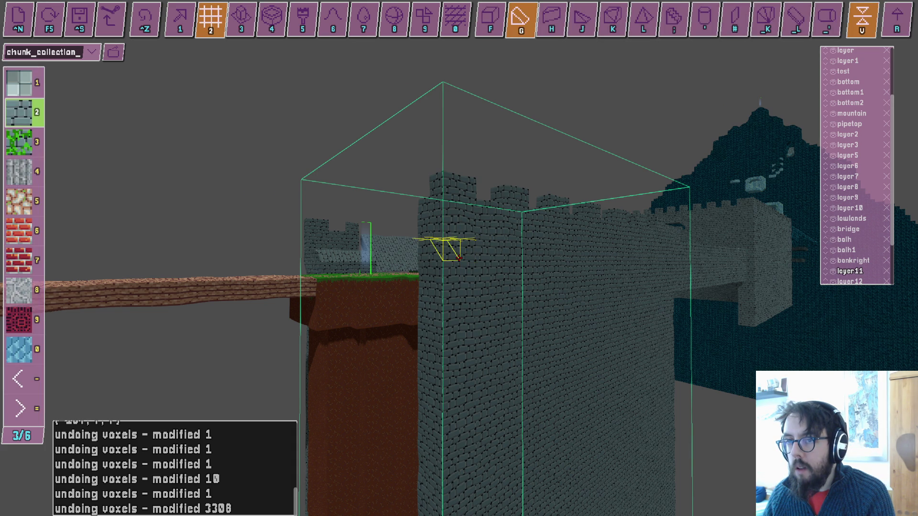
pyautogui.moveTo(459, 258); pyautogui.dragTo(458, 258)
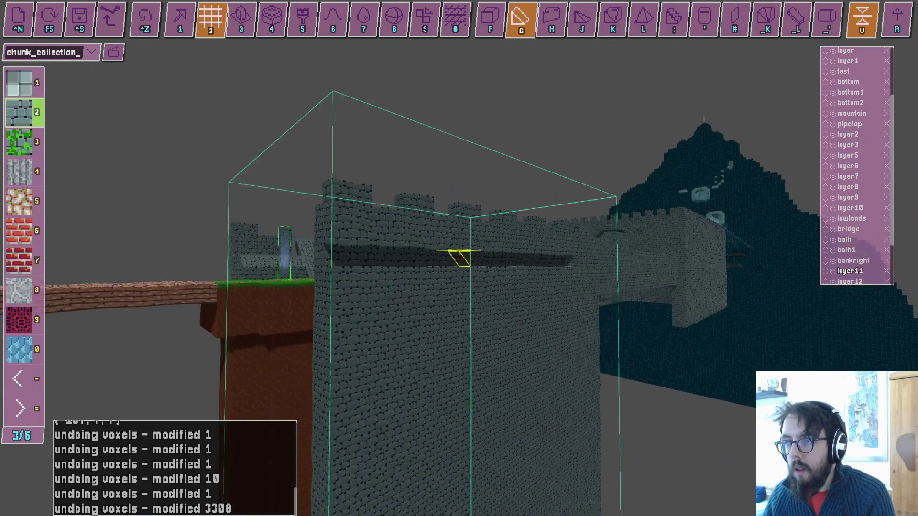
pyautogui.press('f')
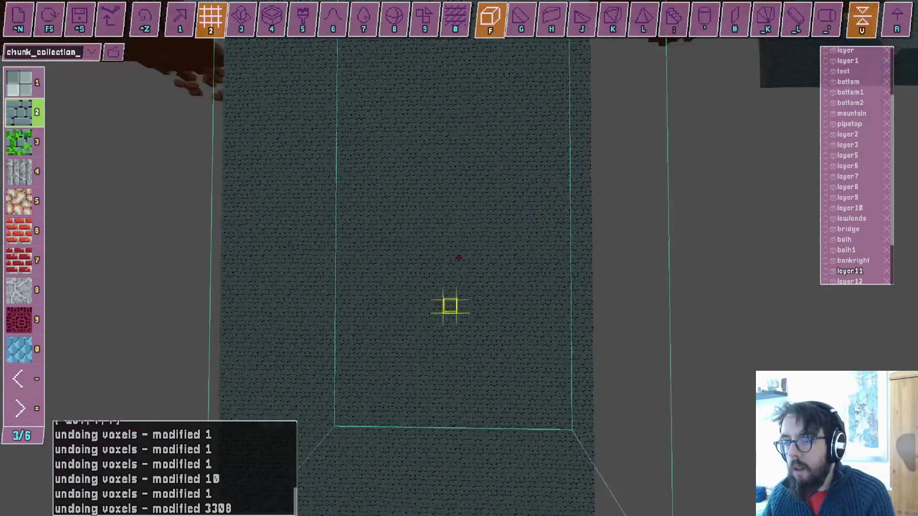
pyautogui.press('g')
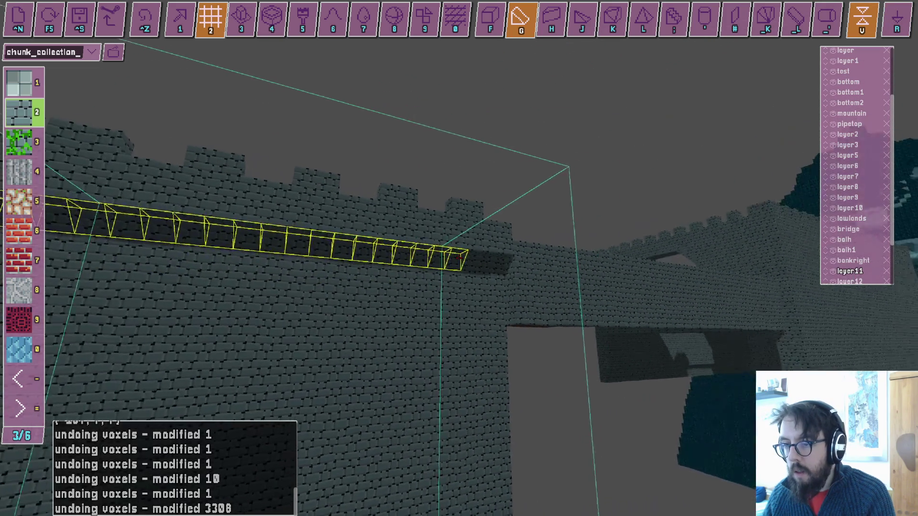
# Fly the camera around the castle wall and gardens and switch to the first editing mode.
pyautogui.press('w')
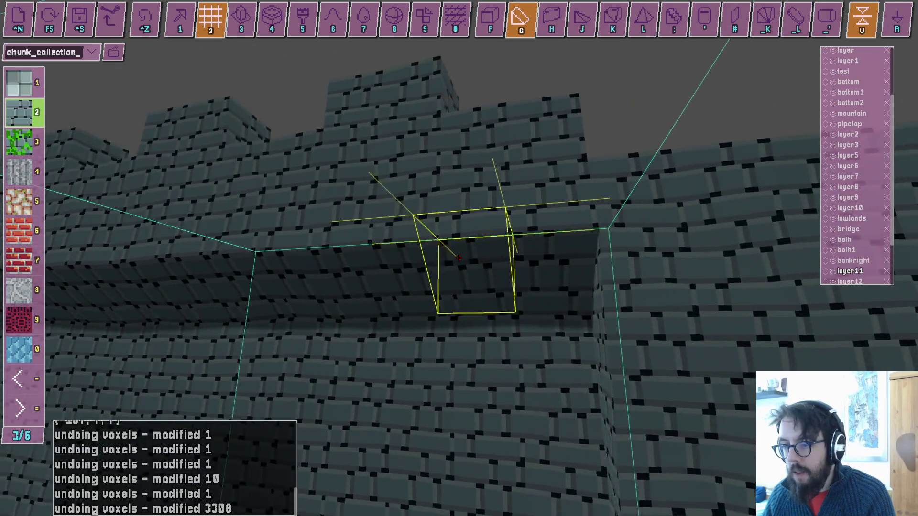
pyautogui.press('s')
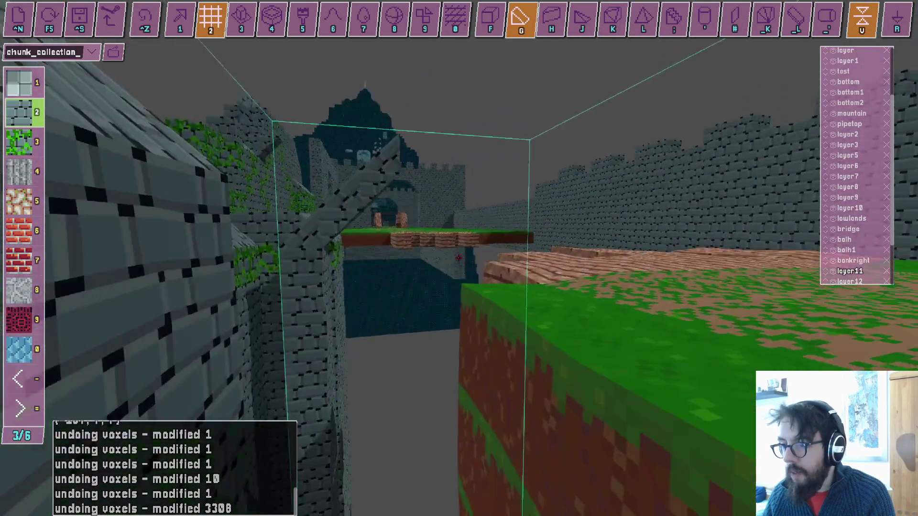
pyautogui.press('a')
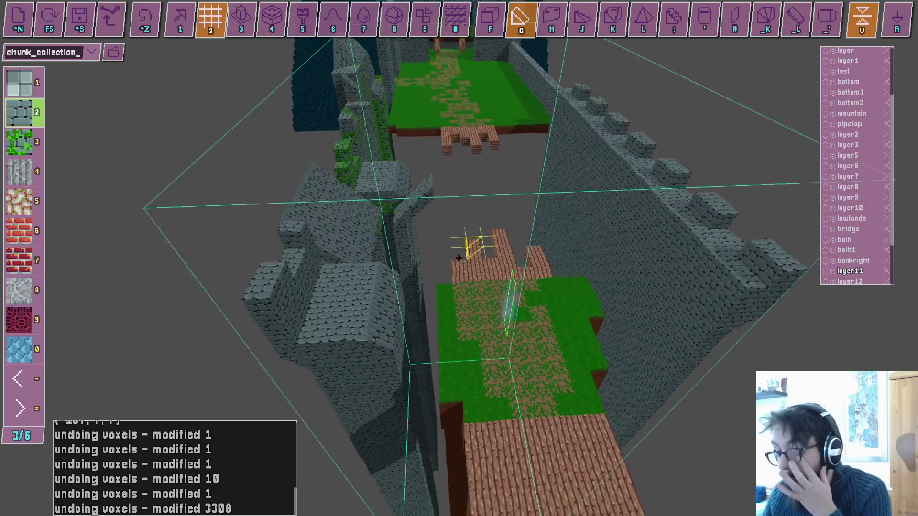
pyautogui.press('w')
pyautogui.press('1')
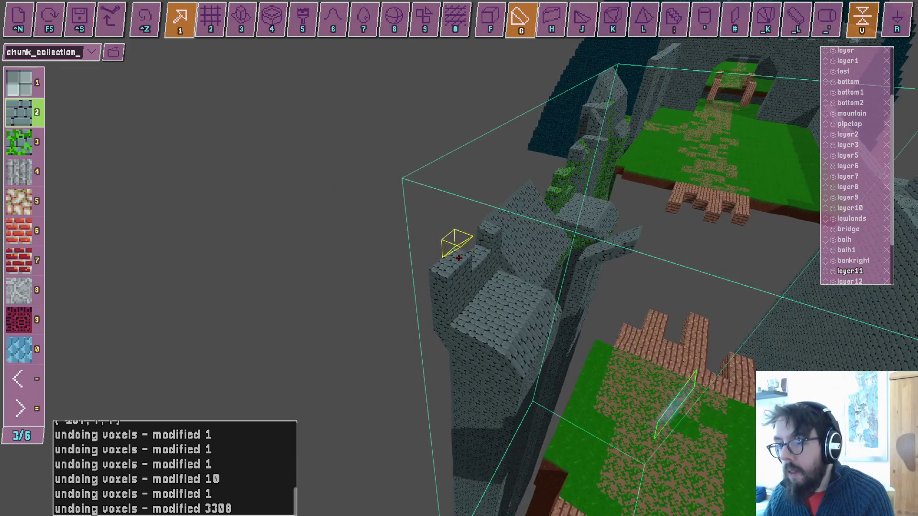
pyautogui.press('f')
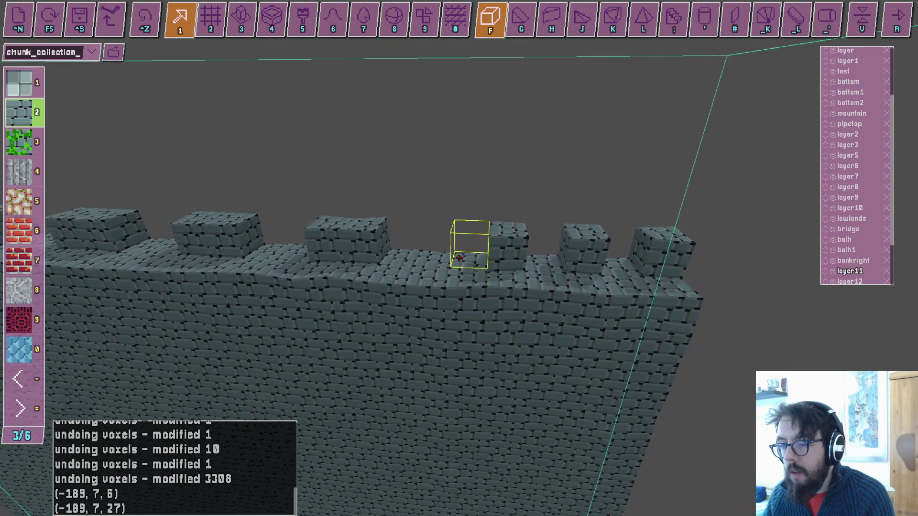
# Log wall-top voxel coordinates from (-189, 7, 27) to (-165, 7, 27), then save to chunk_collection_2.txt.
pyautogui.click(459, 258)
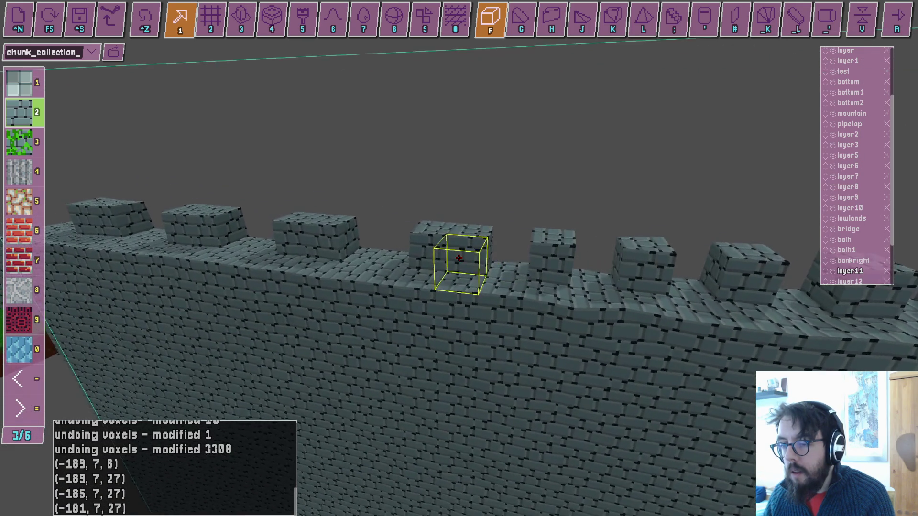
pyautogui.click(459, 258)
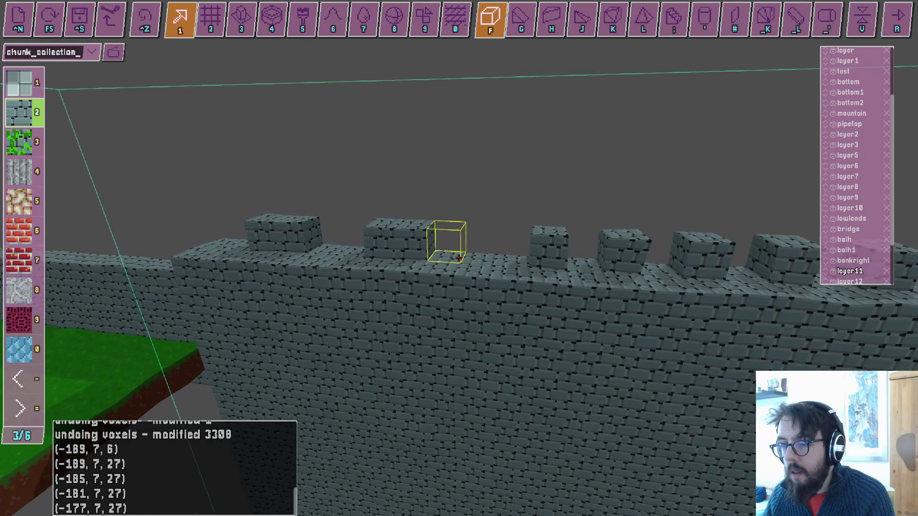
pyautogui.click(459, 258)
pyautogui.click(459, 258)
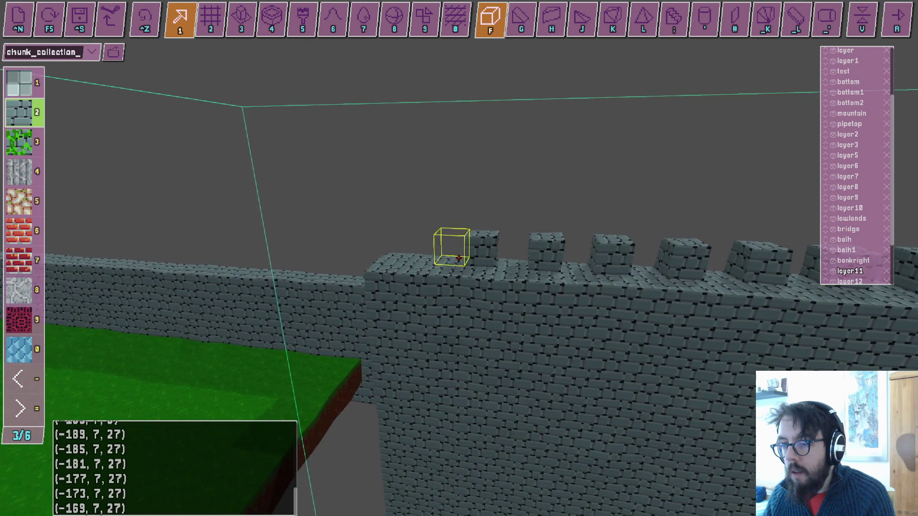
pyautogui.click(459, 258)
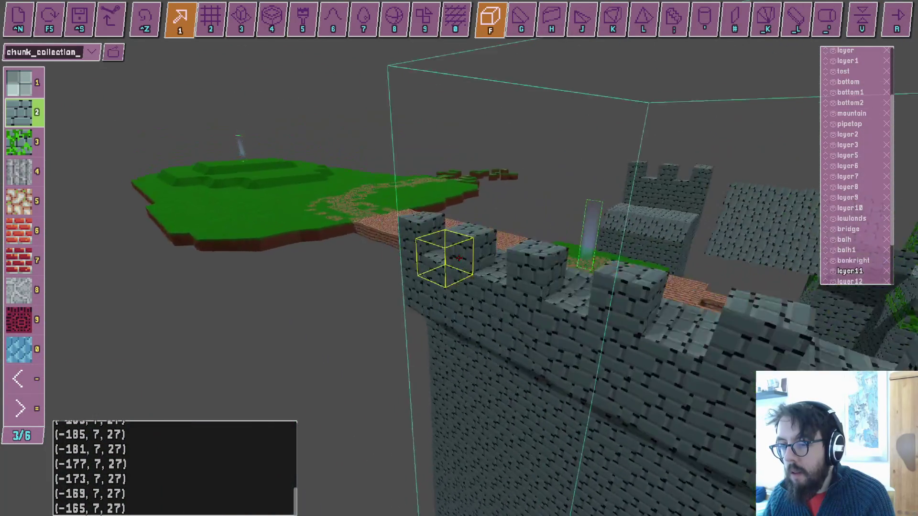
pyautogui.hotkey('ctrl', 's')
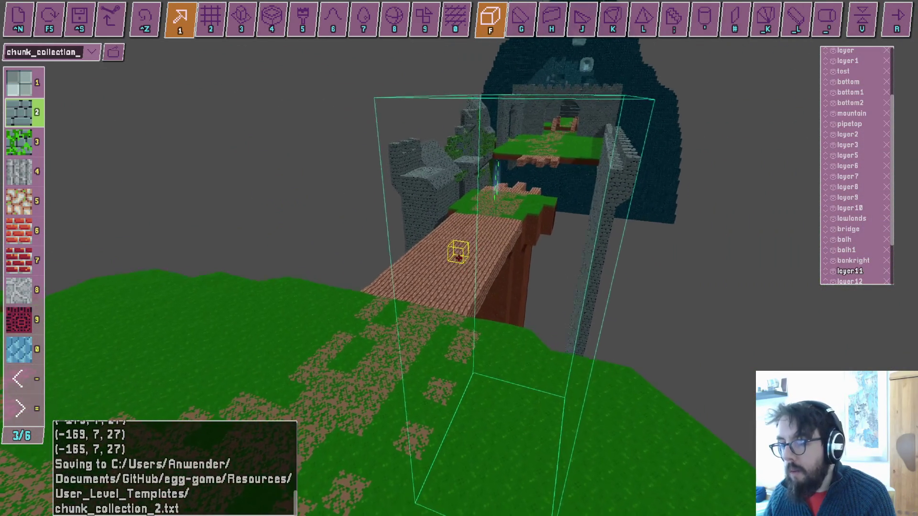
# Play-test by rolling the egg over the brick bridge, plank bridge and mossy roofs, then save to chunk_collection_2.txt.
pyautogui.press('F5')
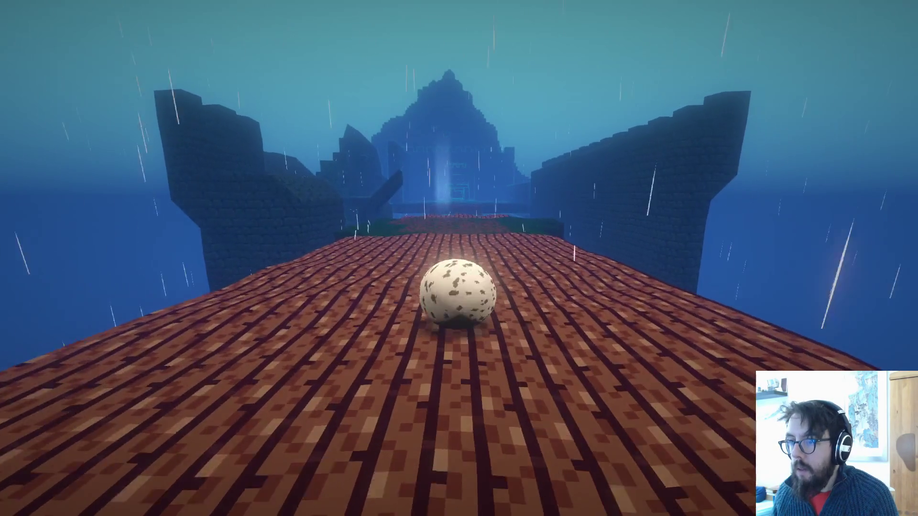
pyautogui.press('w')
pyautogui.press('w')
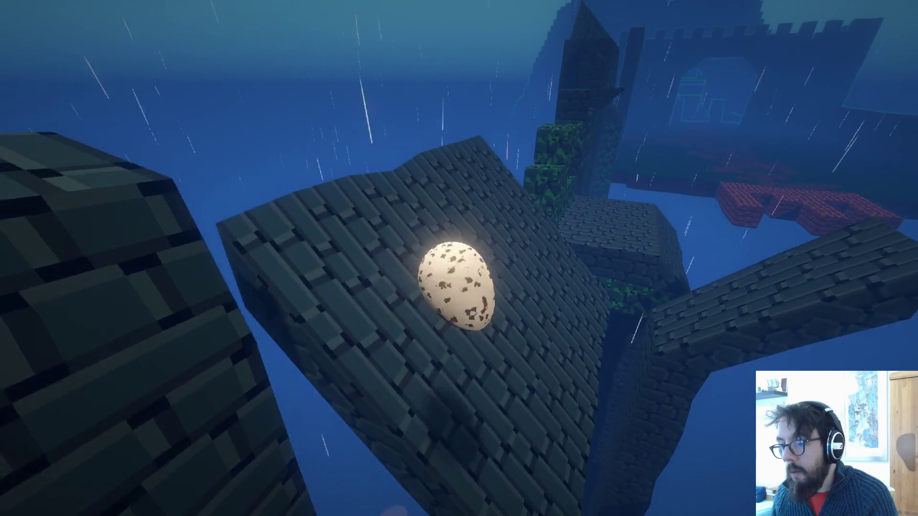
pyautogui.press('w')
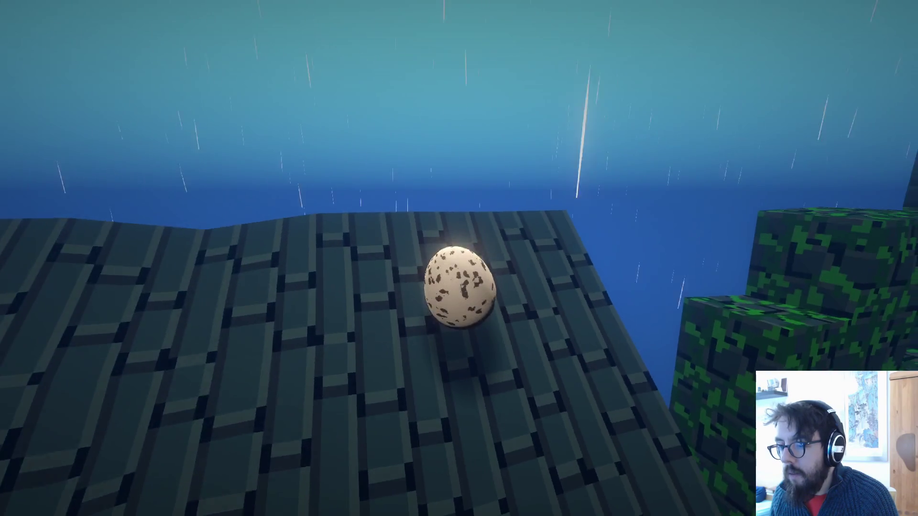
pyautogui.press('w')
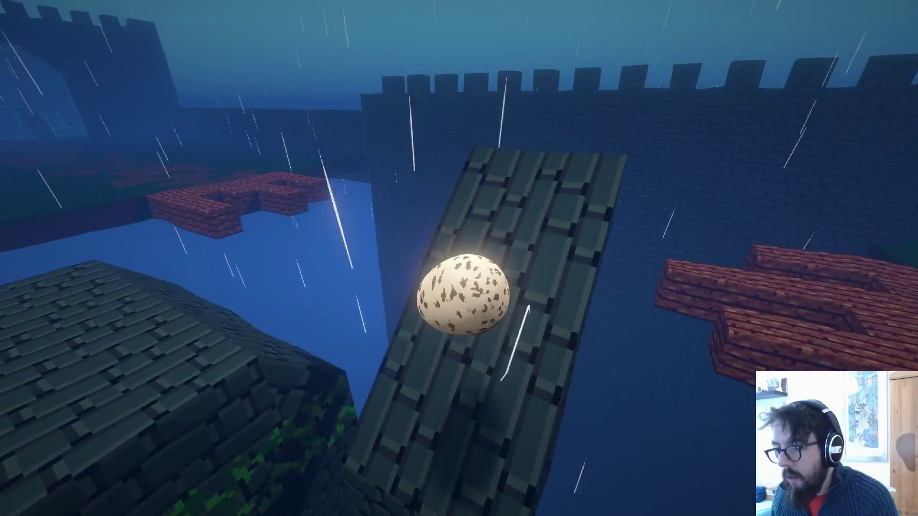
pyautogui.press('w')
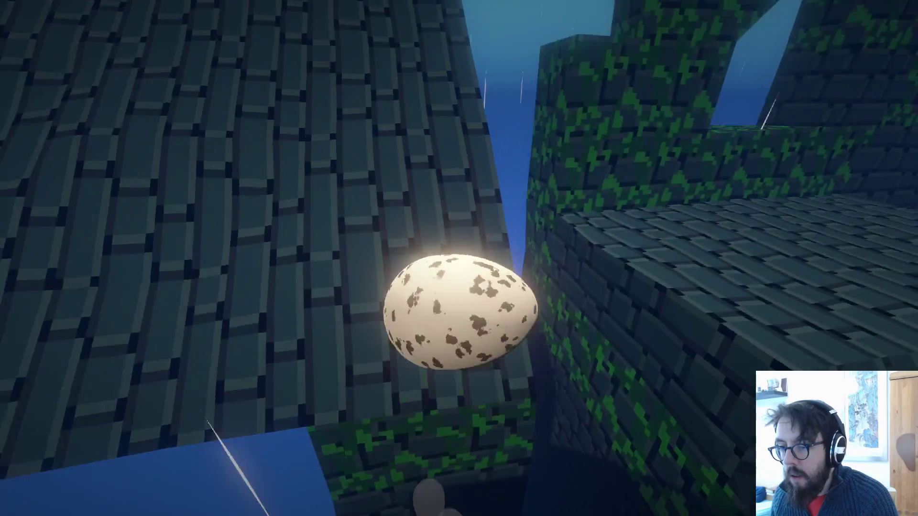
pyautogui.press('w')
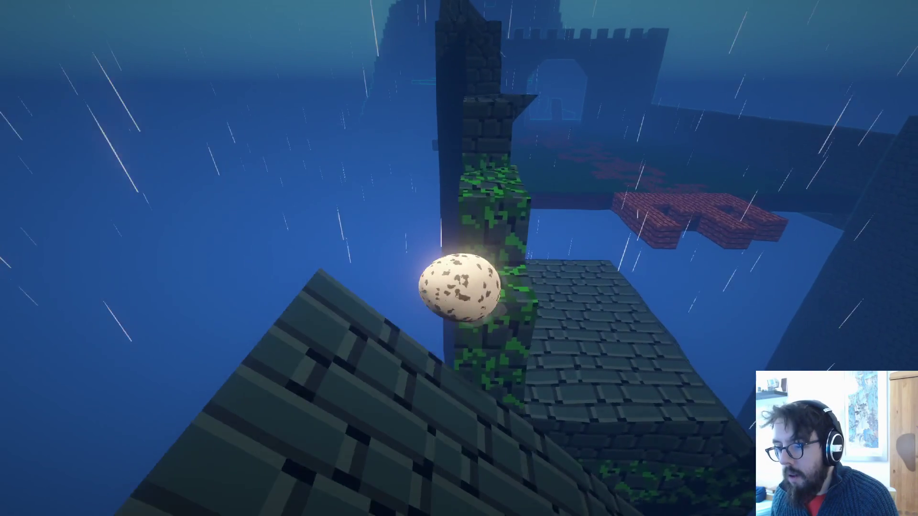
pyautogui.press('w')
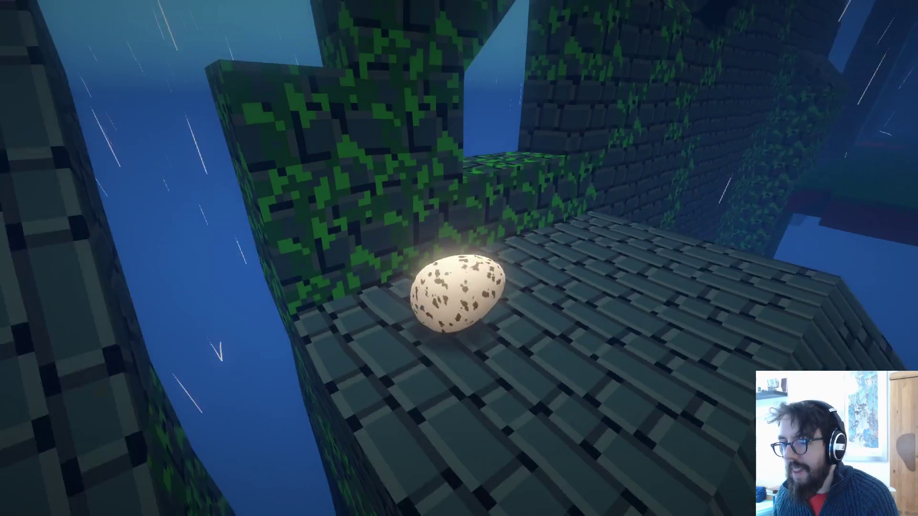
pyautogui.press('Escape')
pyautogui.hotkey('ctrl', 's')
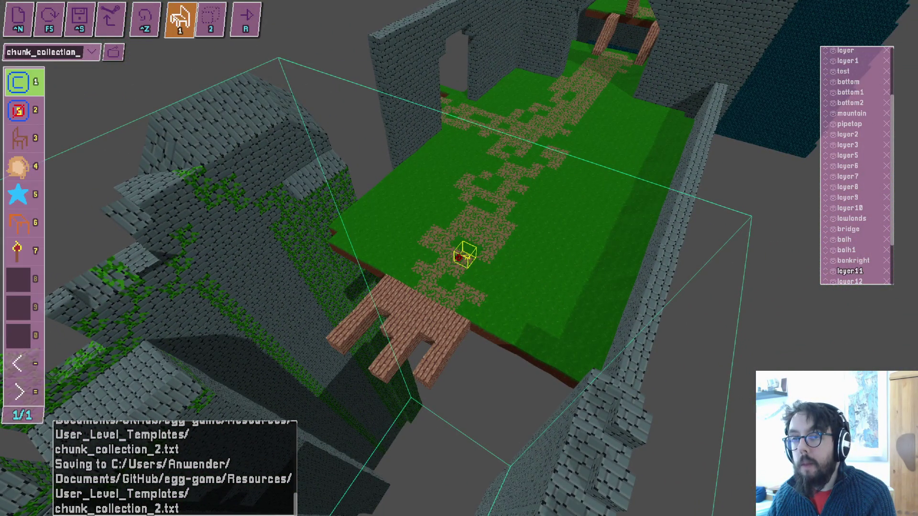
# Look around the island, bridge and castle walls, then switch to the object-transform mode with 1.
pyautogui.scroll(5, 458, 258)
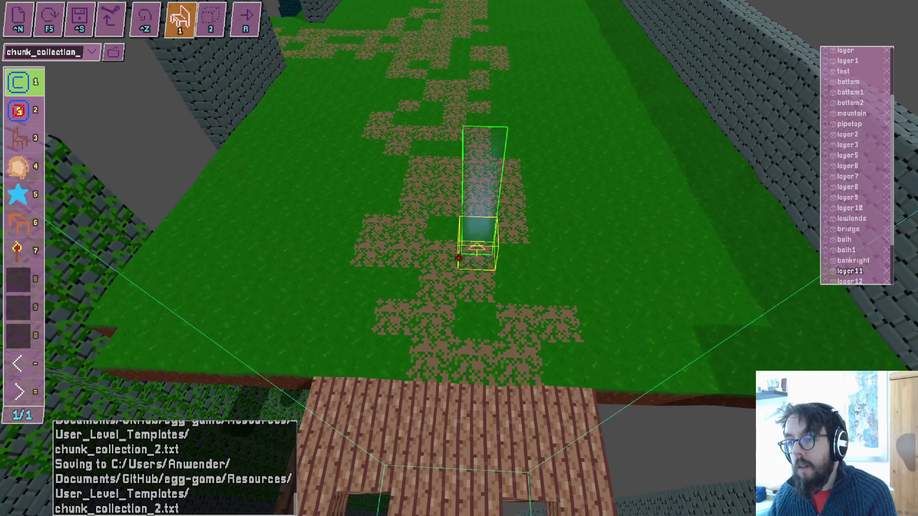
pyautogui.scroll(-5, 458, 258)
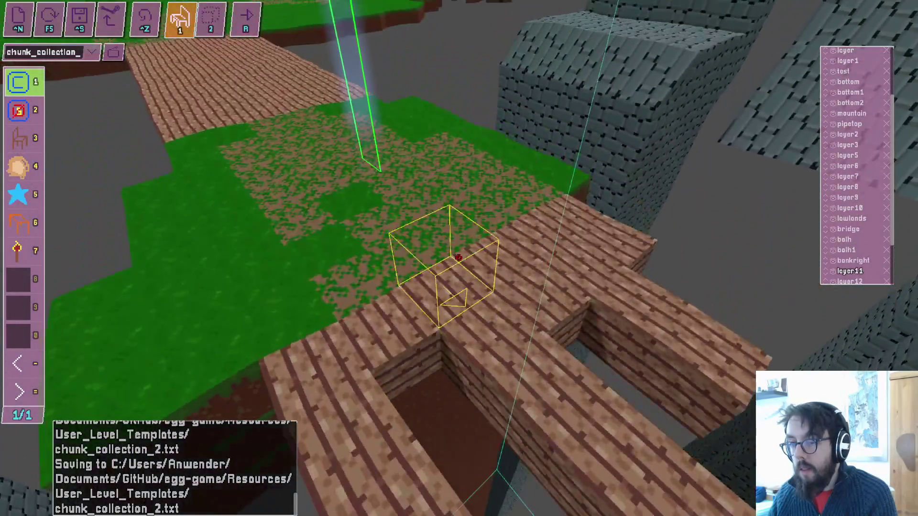
pyautogui.scroll(-5, 458, 258)
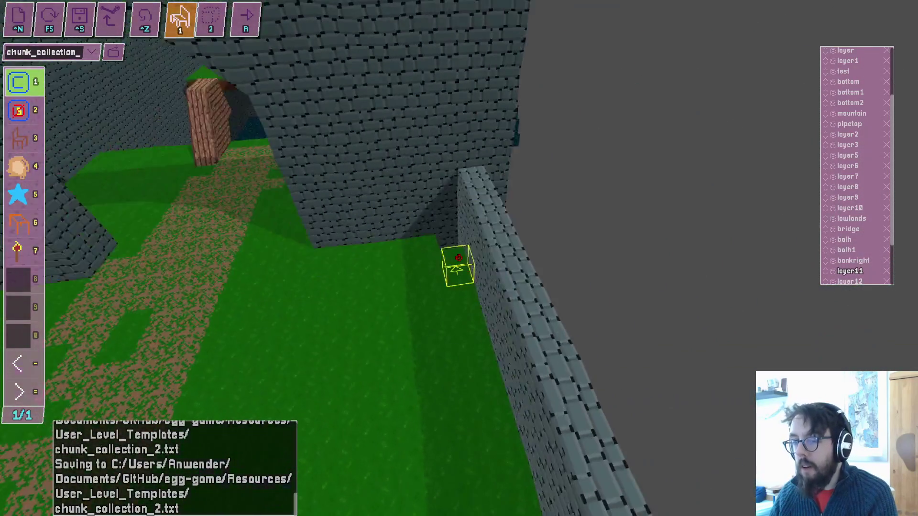
pyautogui.moveTo(458, 258); pyautogui.dragTo(359, 263)
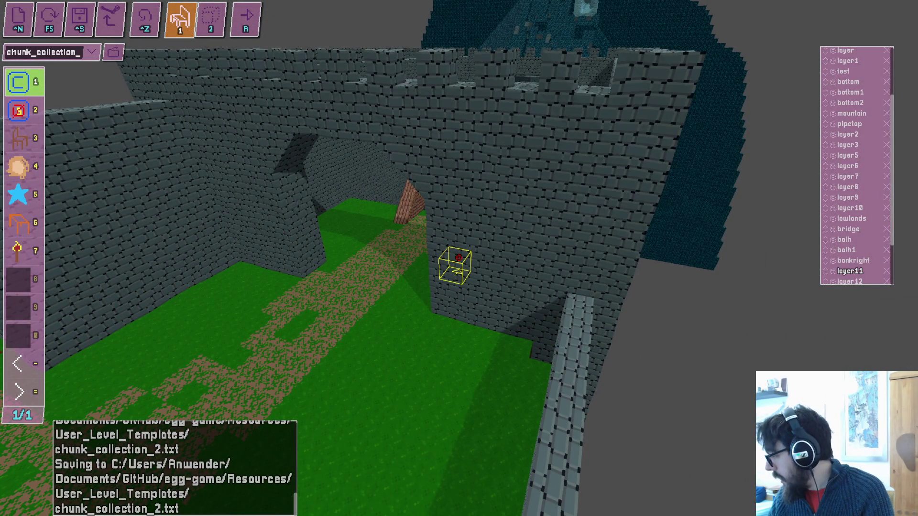
pyautogui.moveTo(458, 258); pyautogui.dragTo(459, 258)
pyautogui.press('Tab')
pyautogui.press('Tab')
pyautogui.press('1')
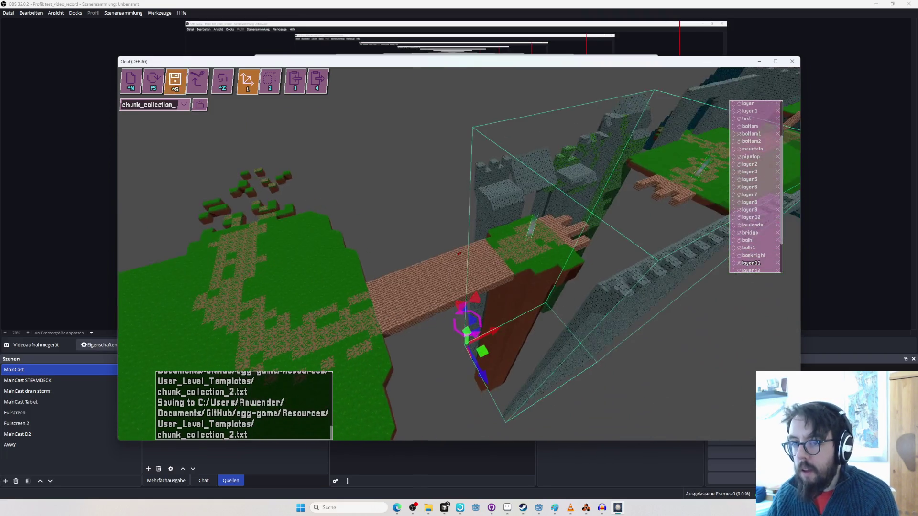
# In Godot's Debugger Errors list, expand the MAX_MESH_SURFACES stack trace and jump to GizmoRenderer.gd line 558.
pyautogui.hotkey('alt', 'Tab')
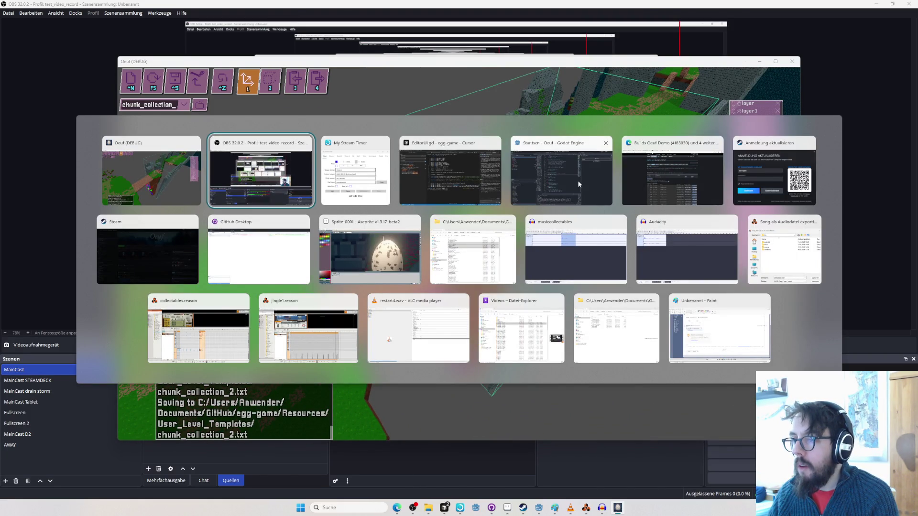
pyautogui.click(577, 179)
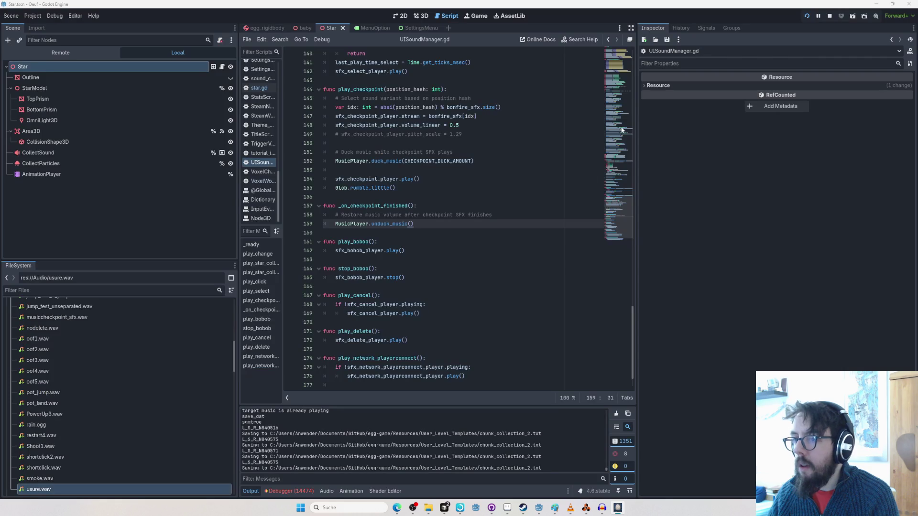
pyautogui.click(282, 496)
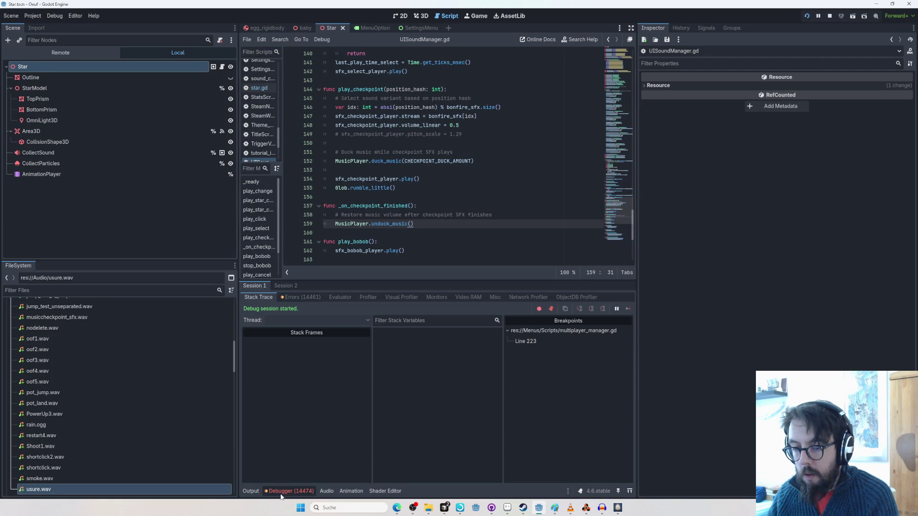
pyautogui.click(302, 297)
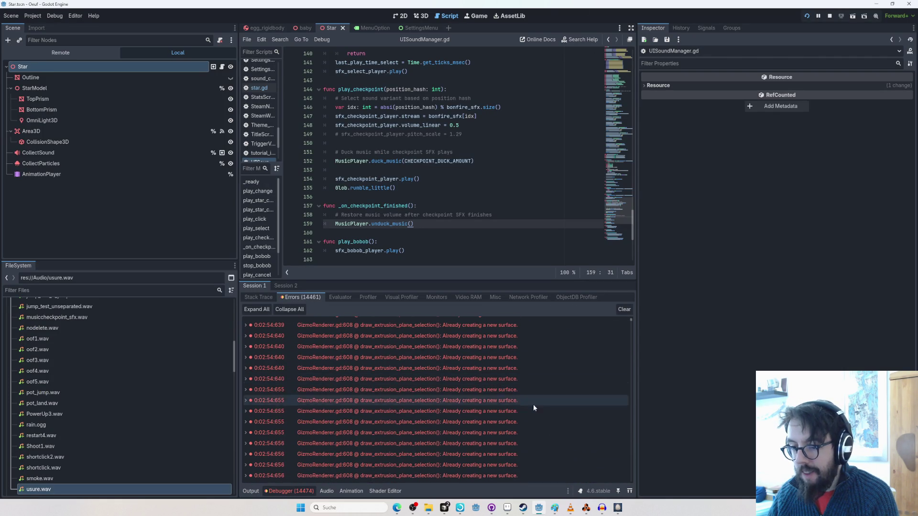
pyautogui.doubleClick(423, 437)
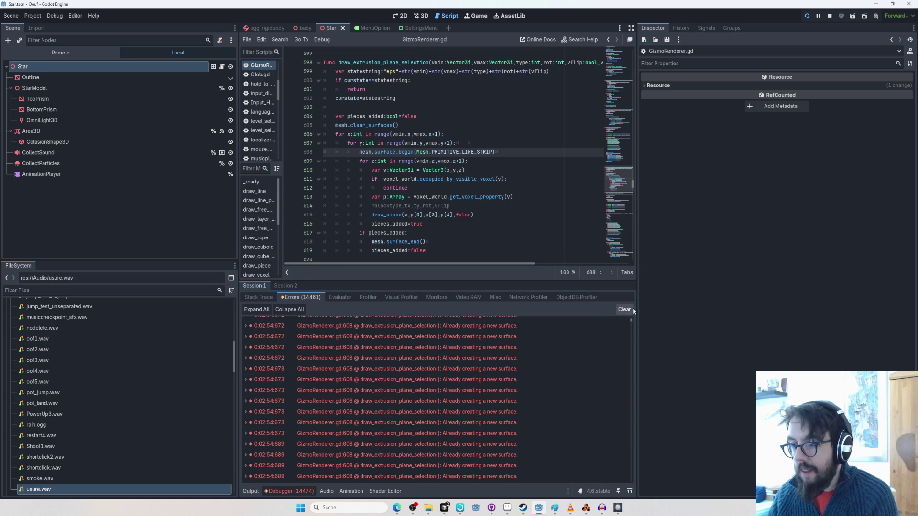
pyautogui.moveTo(631, 324); pyautogui.dragTo(634, 484)
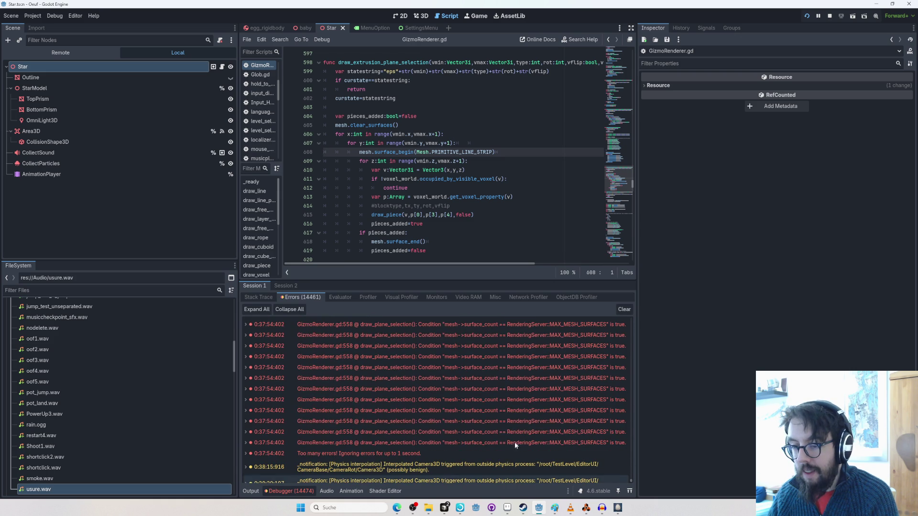
pyautogui.doubleClick(477, 423)
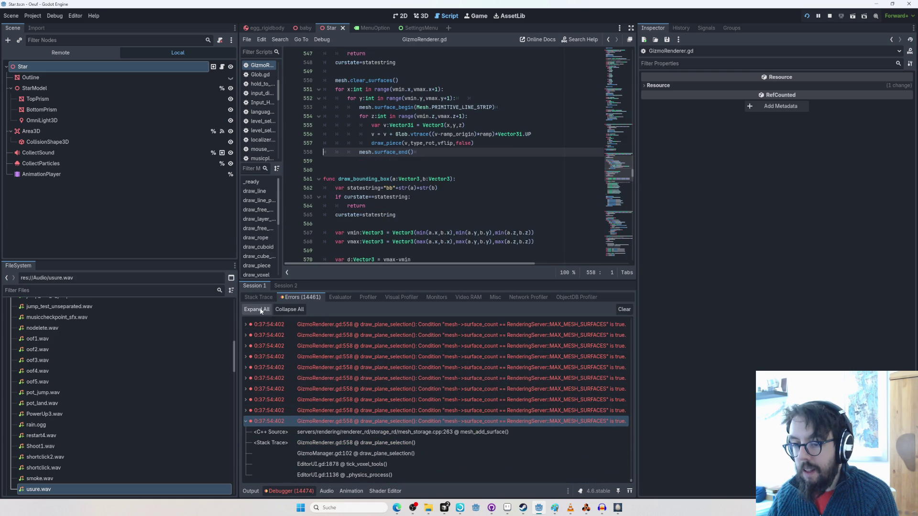
pyautogui.moveTo(359, 423)
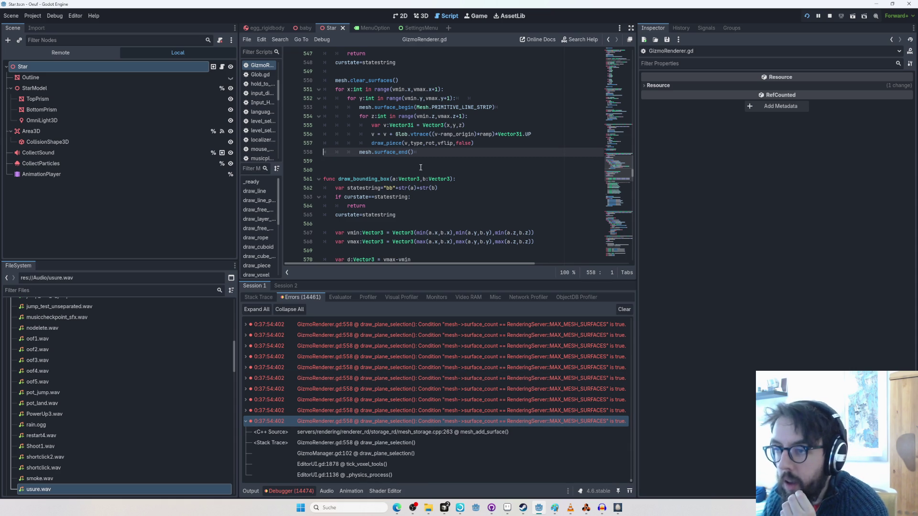
pyautogui.moveTo(447, 105)
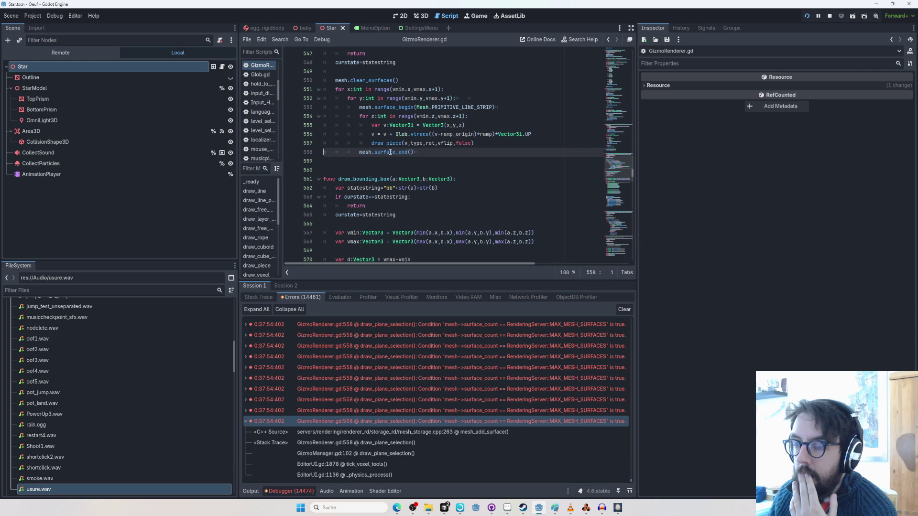
pyautogui.scroll(3, 488, 389)
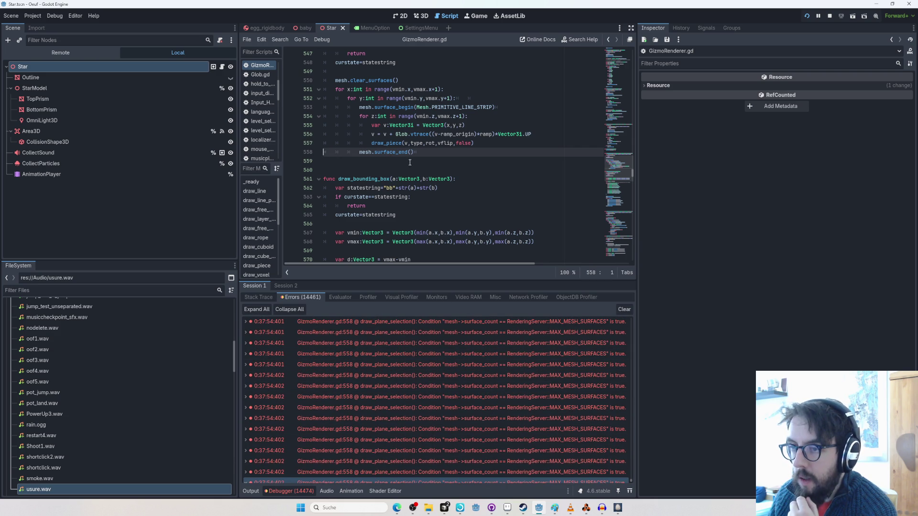
pyautogui.press('Return')
pyautogui.write('if mesh.surface')
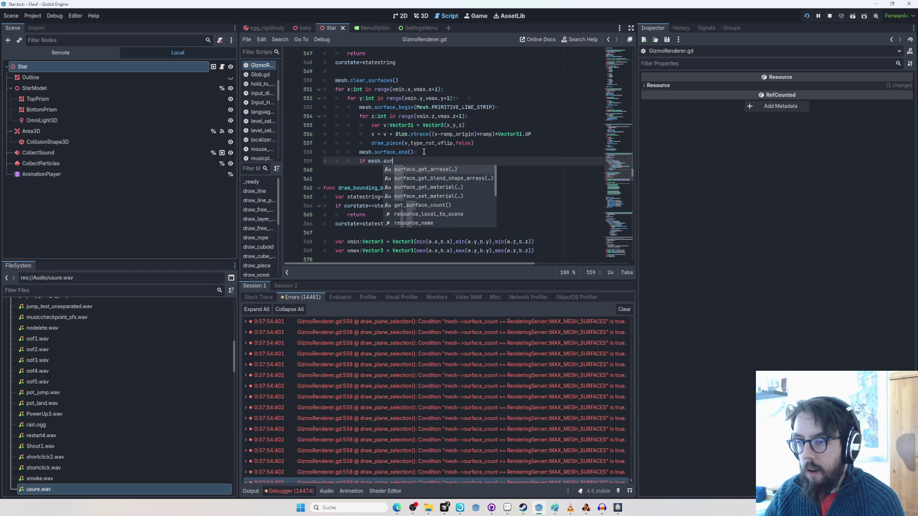
pyautogui.press('Down')
pyautogui.press('Down')
pyautogui.press('Down')
pyautogui.press('Return')
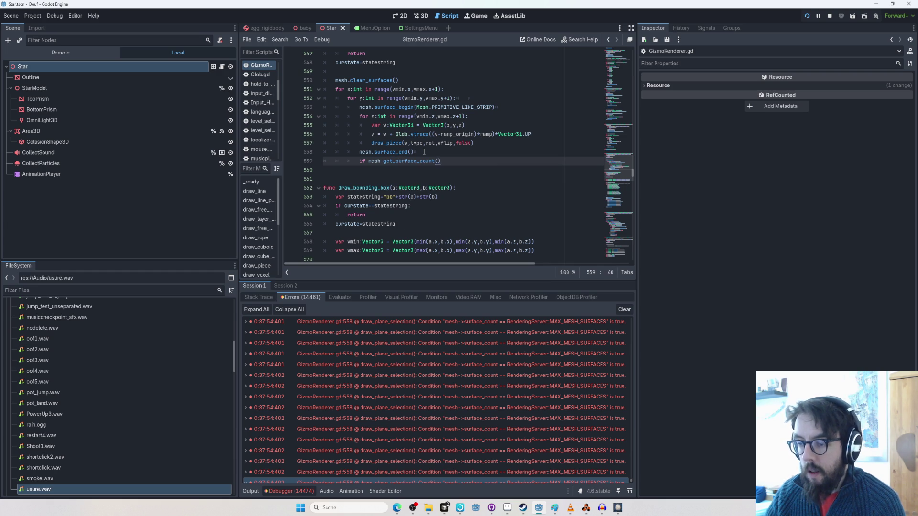
pyautogui.write('==Rendering')
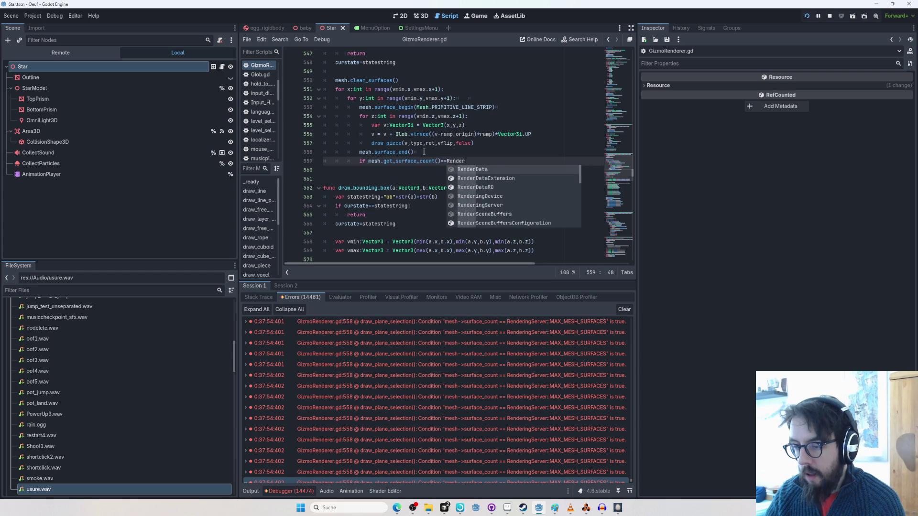
pyautogui.press('Down')
pyautogui.press('Return')
pyautogui.write('.max')
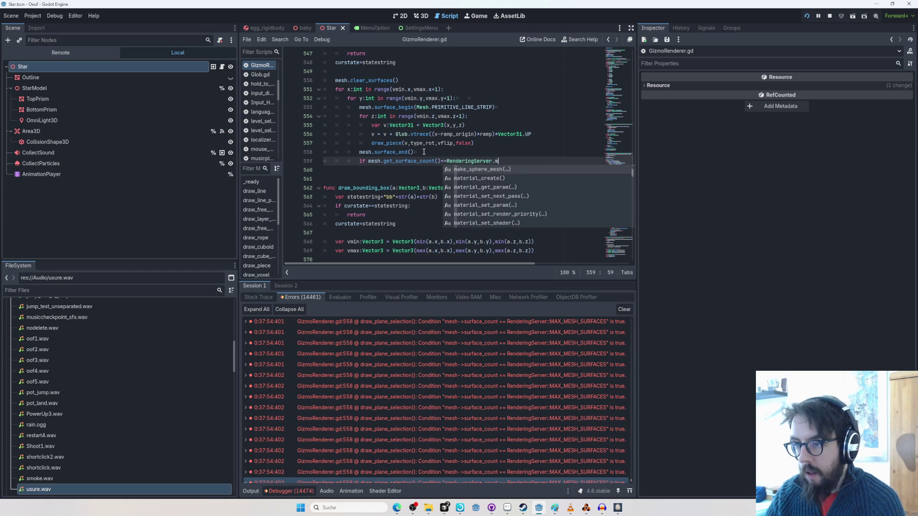
pyautogui.press('Down')
pyautogui.press('Down')
pyautogui.press('Down')
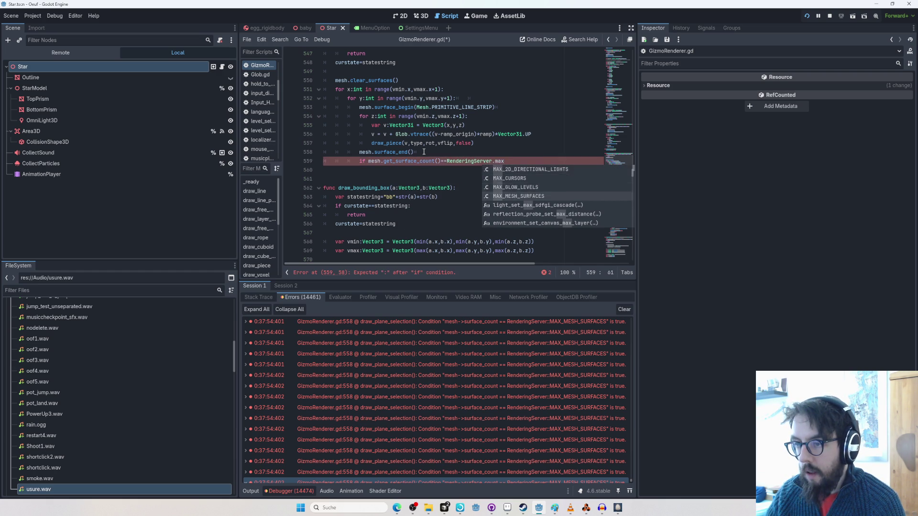
pyautogui.press('Return')
pyautogui.press('Return')
pyautogui.write('brea')
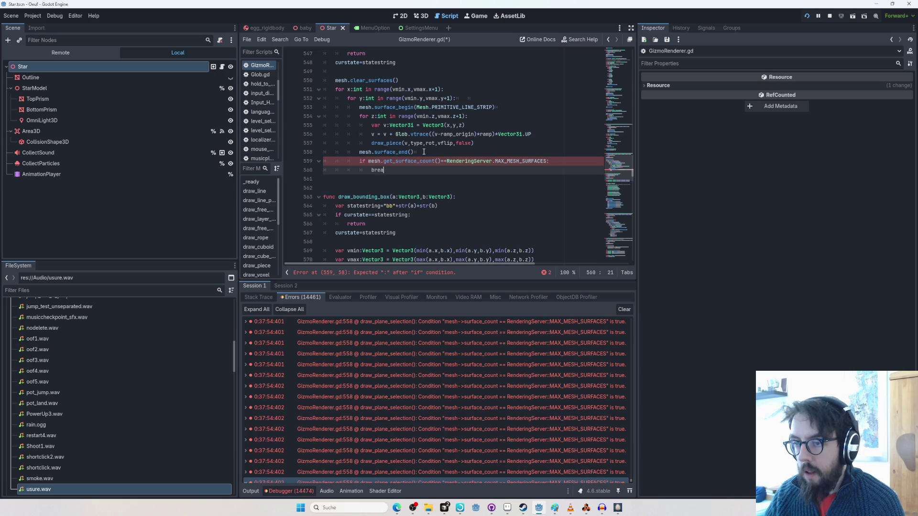
pyautogui.write('r')
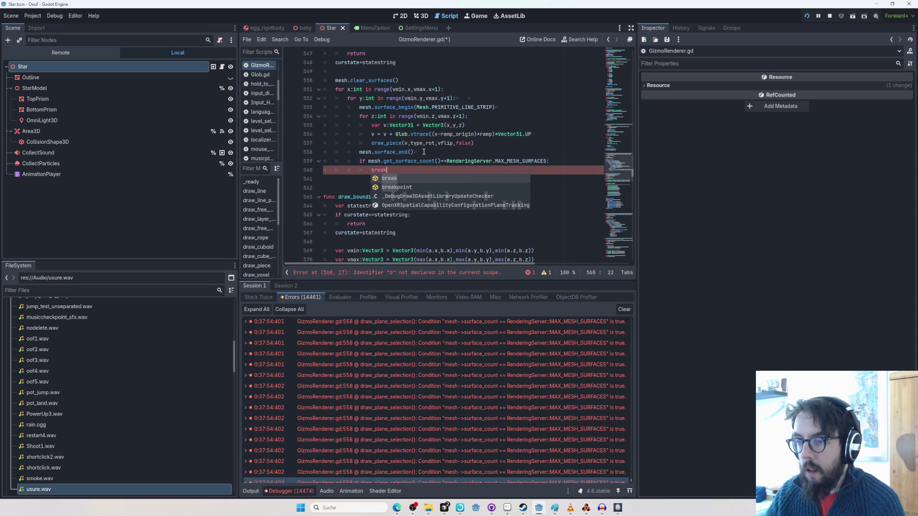
pyautogui.press('Return')
pyautogui.keyDown('shift'); pyautogui.click(424, 152); pyautogui.keyUp('shift')
pyautogui.press('Down')
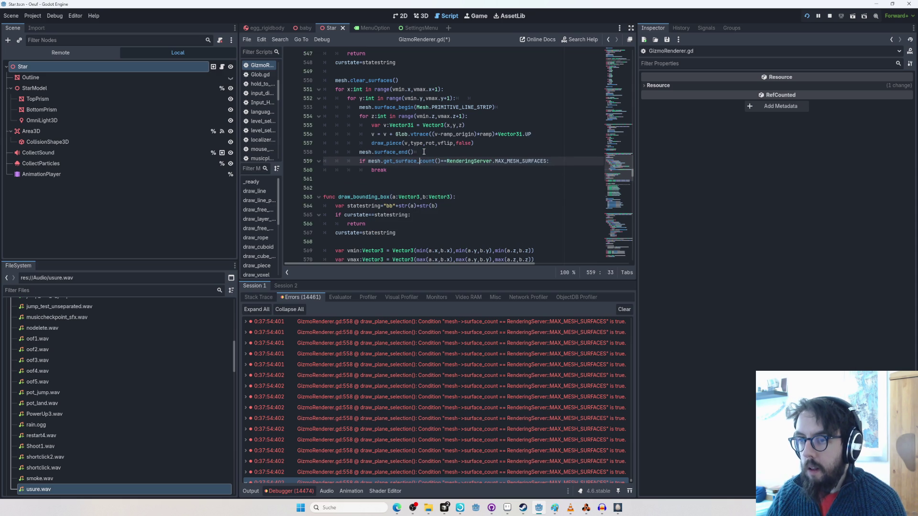
pyautogui.press('Down')
pyautogui.press('Return')
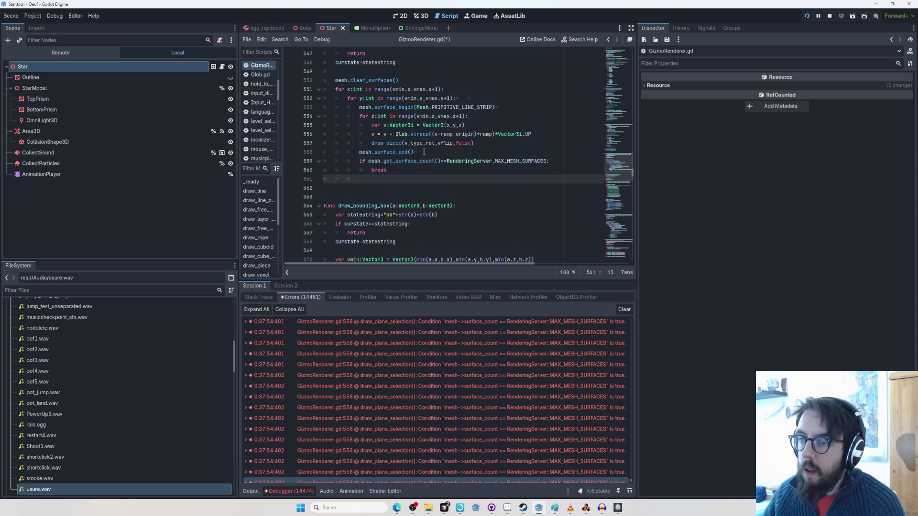
pyautogui.press('BackSpace')
pyautogui.press('BackSpace')
pyautogui.press('BackSpace')
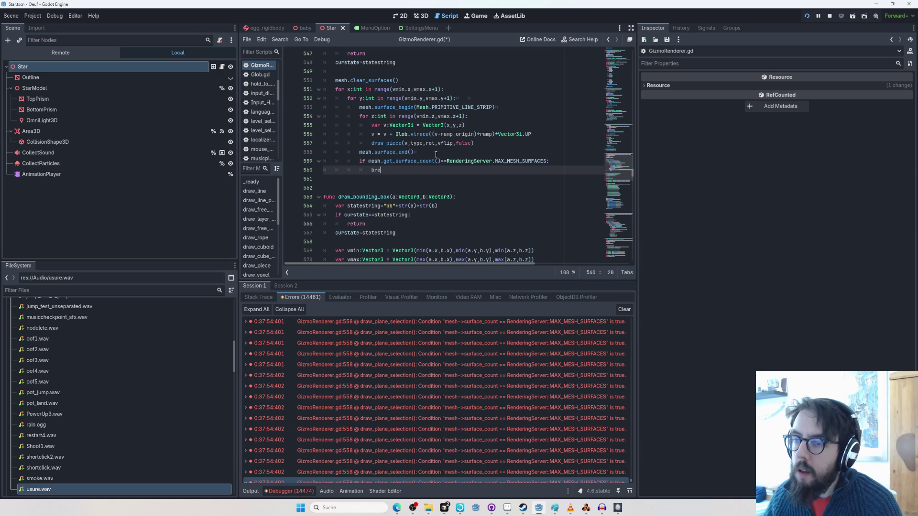
pyautogui.moveTo(437, 168); pyautogui.dragTo(494, 142)
pyautogui.press('BackSpace')
pyautogui.moveTo(513, 105); pyautogui.dragTo(512, 102)
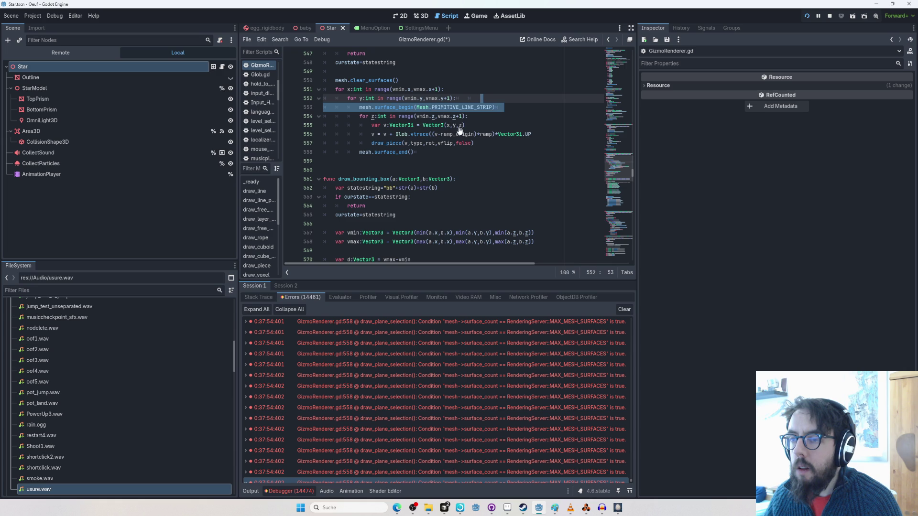
pyautogui.click(469, 153)
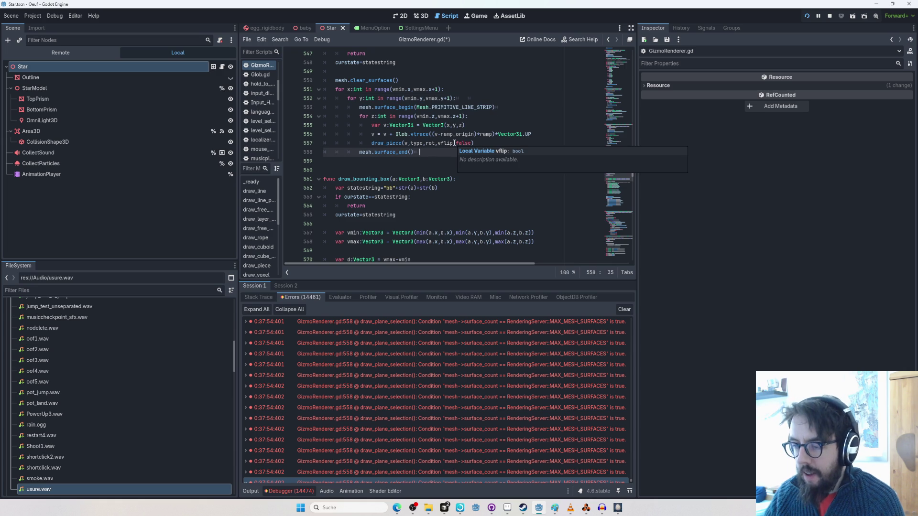
pyautogui.press('Return')
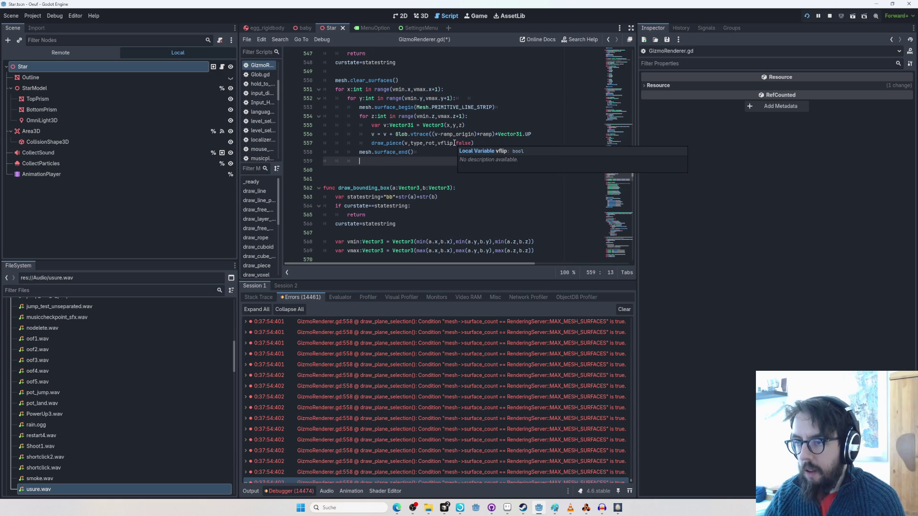
pyautogui.write('if mesh')
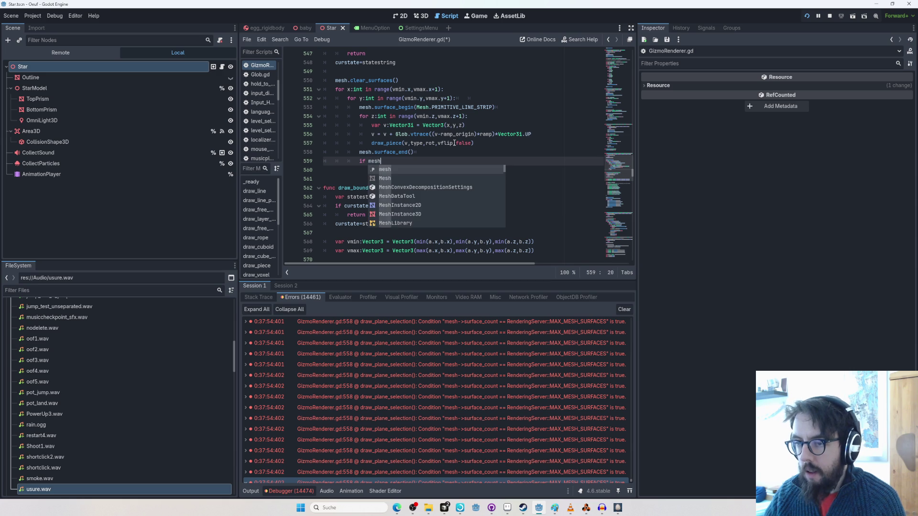
pyautogui.hotkey('ctrl', 'z')
pyautogui.hotkey('ctrl', 'z')
pyautogui.scroll(-3, 480, 134)
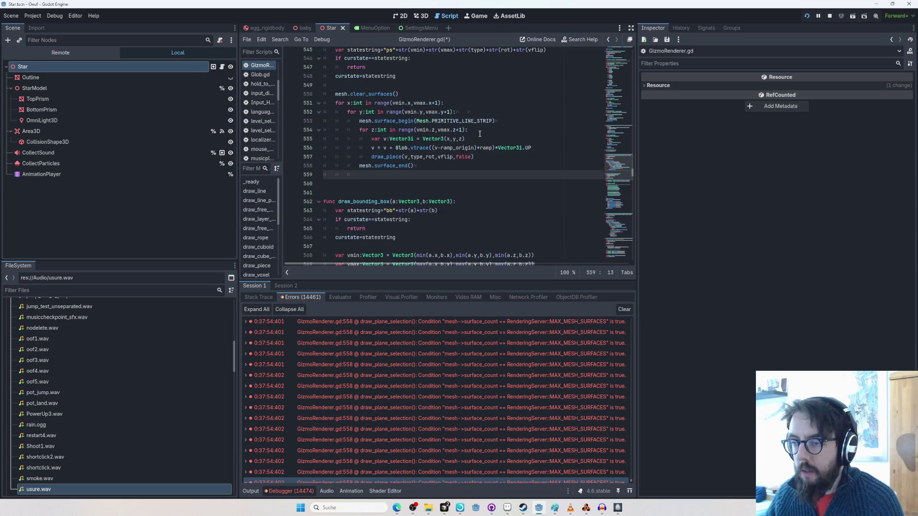
pyautogui.click(470, 111)
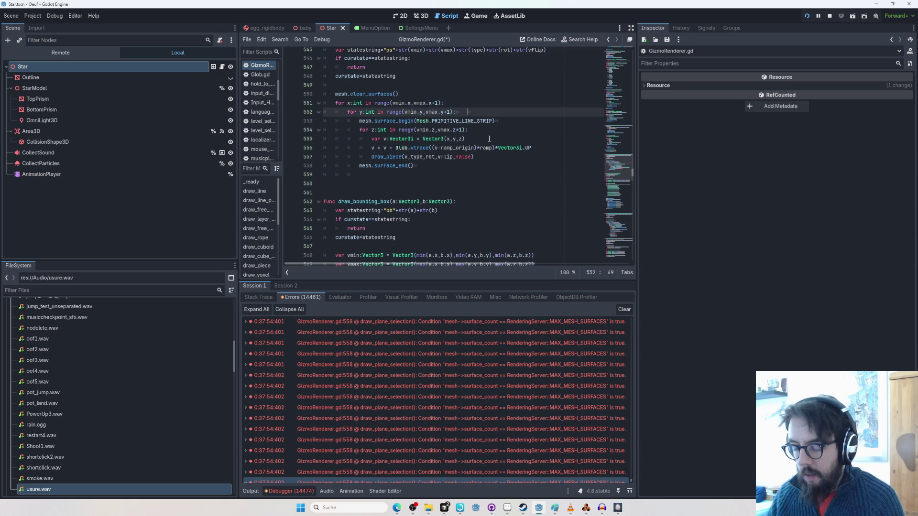
pyautogui.press('Return')
pyautogui.write('var')
pyautogui.write('_almost_Reach')
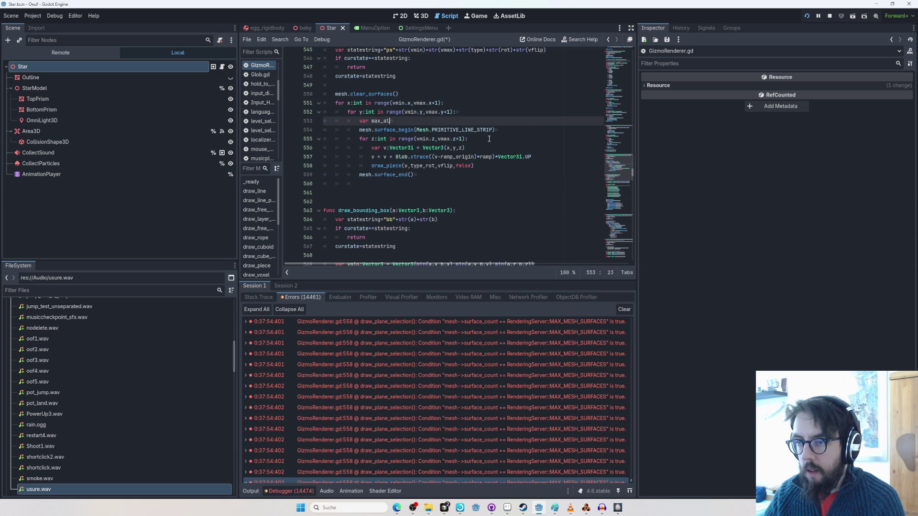
pyautogui.press('BackSpace')
pyautogui.press('BackSpace')
pyautogui.press('BackSpace')
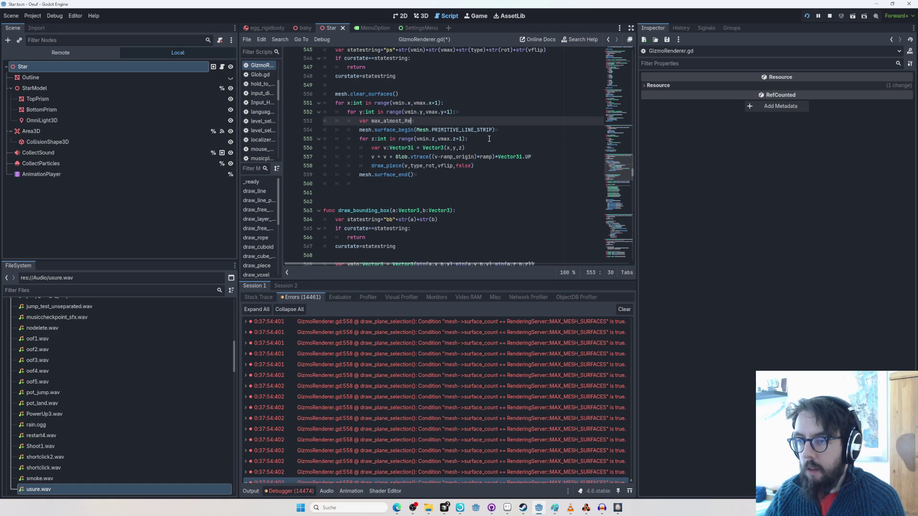
pyautogui.write('reached')
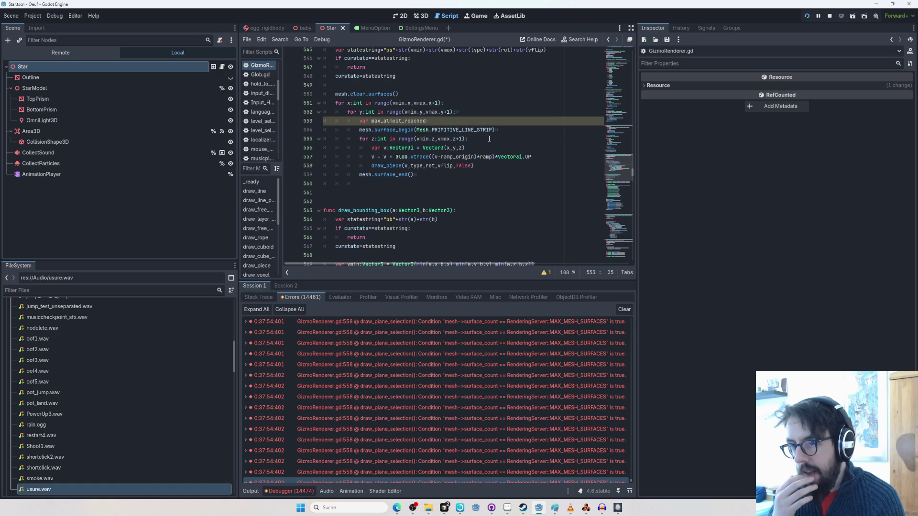
pyautogui.hotkey('shift', 'Home')
pyautogui.hotkey('shift', 'Home')
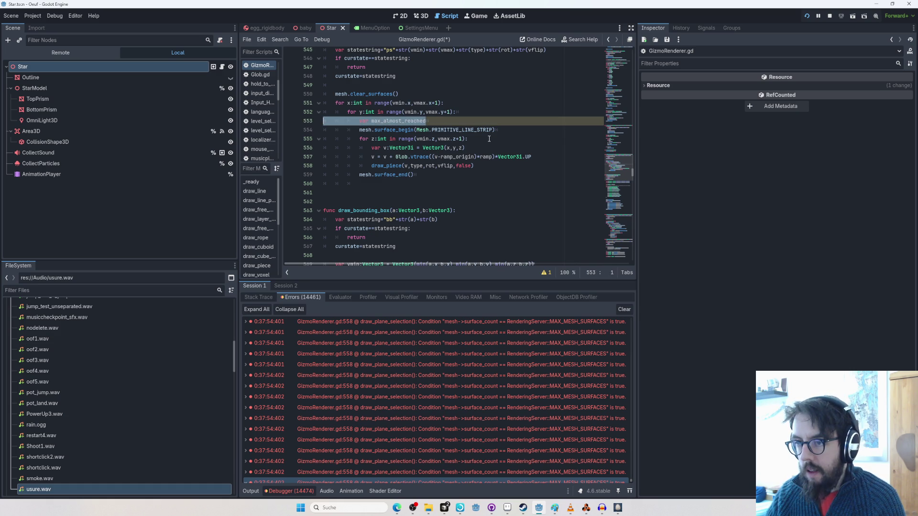
pyautogui.press('BackSpace')
pyautogui.press('Down')
pyautogui.press('Down')
pyautogui.press('Down')
pyautogui.press('Up')
pyautogui.press('Up')
pyautogui.press('Up')
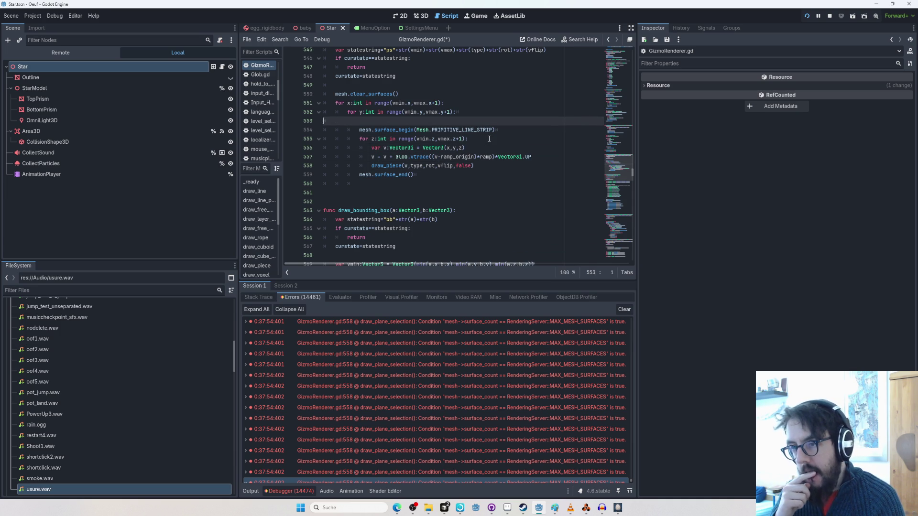
pyautogui.press('Delete')
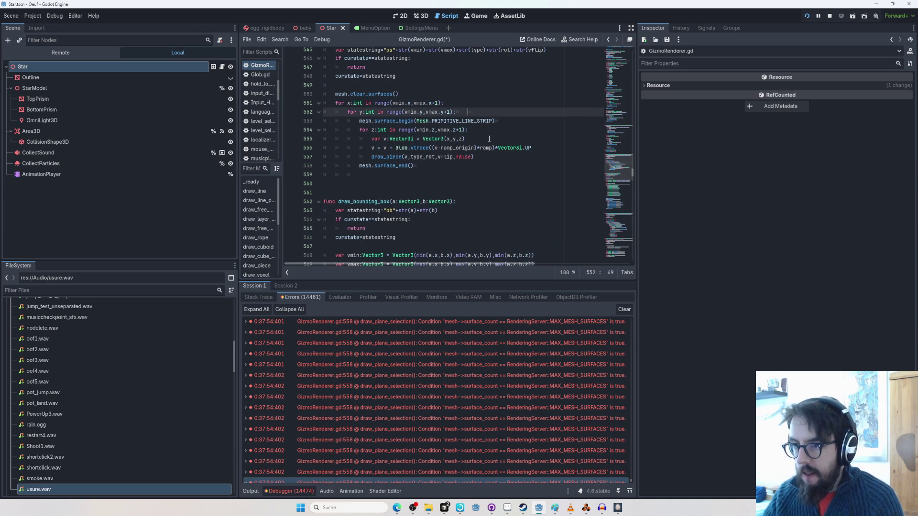
pyautogui.click(461, 120)
pyautogui.keyDown('ctrl'); pyautogui.click(463, 121); pyautogui.keyUp('ctrl')
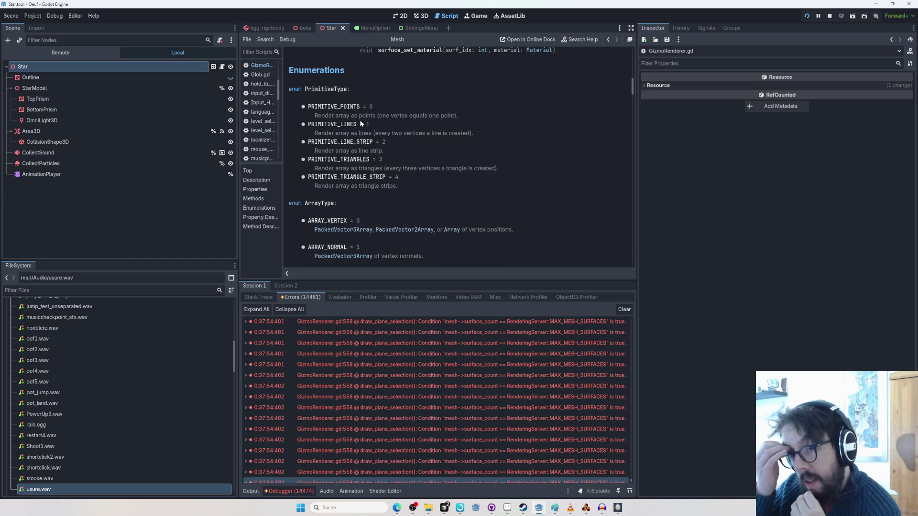
# Return from the Mesh documentation to GizmoRenderer.gd and save the script.
pyautogui.click(609, 40)
pyautogui.moveTo(410, 143)
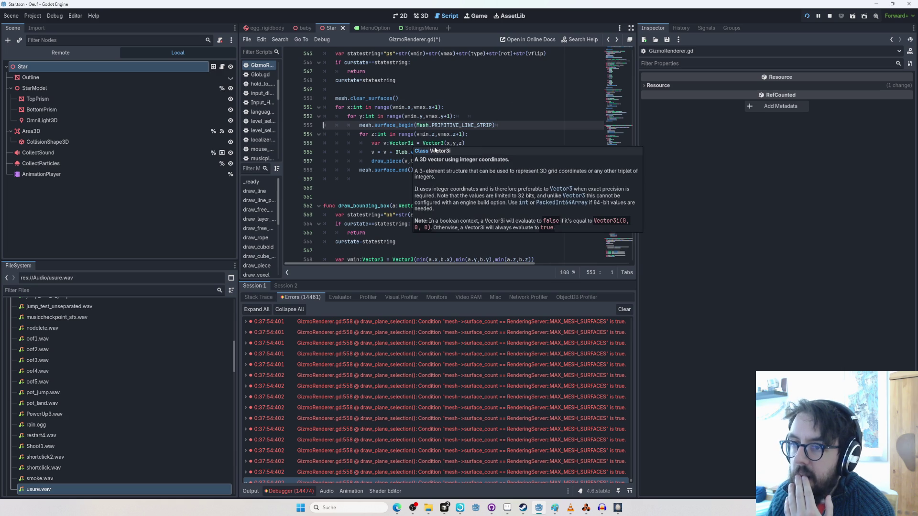
pyautogui.scroll(4, 479, 170)
pyautogui.scroll(-4, 507, 179)
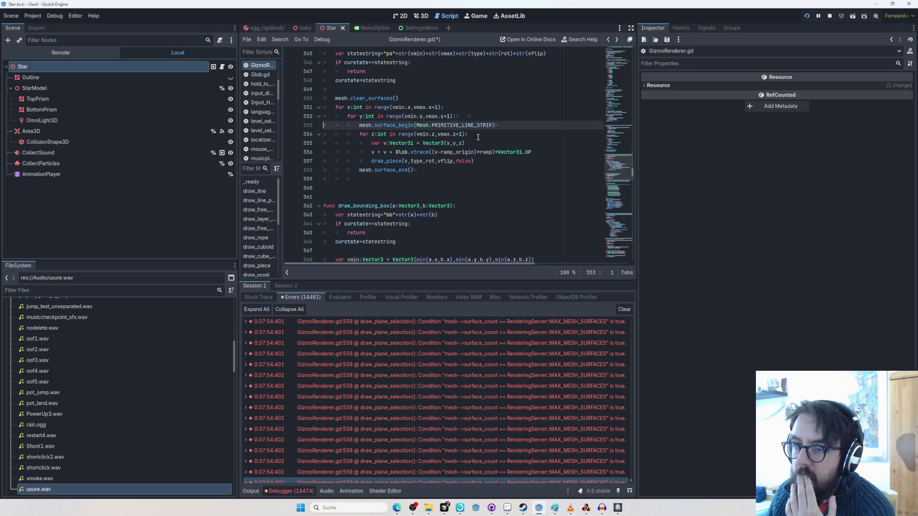
pyautogui.moveTo(488, 125)
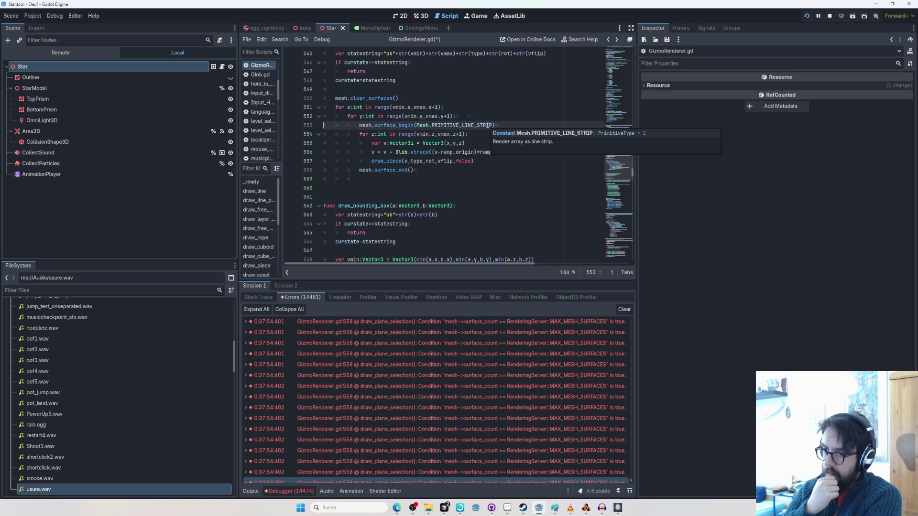
pyautogui.hotkey('ctrl', 's')
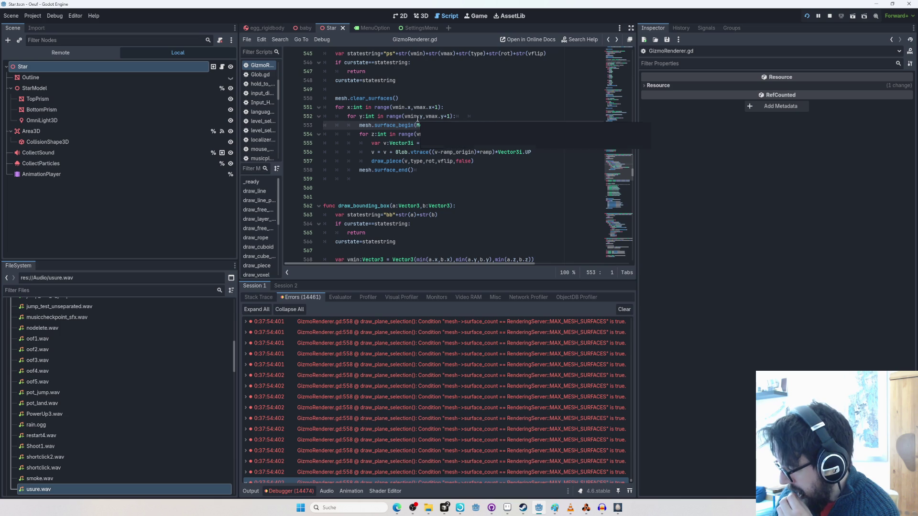
# Copy a MAX_MESH_SURFACES error, send it in a new Cursor AI chat, and return to Godot.
pyautogui.scroll(2, 430, 382)
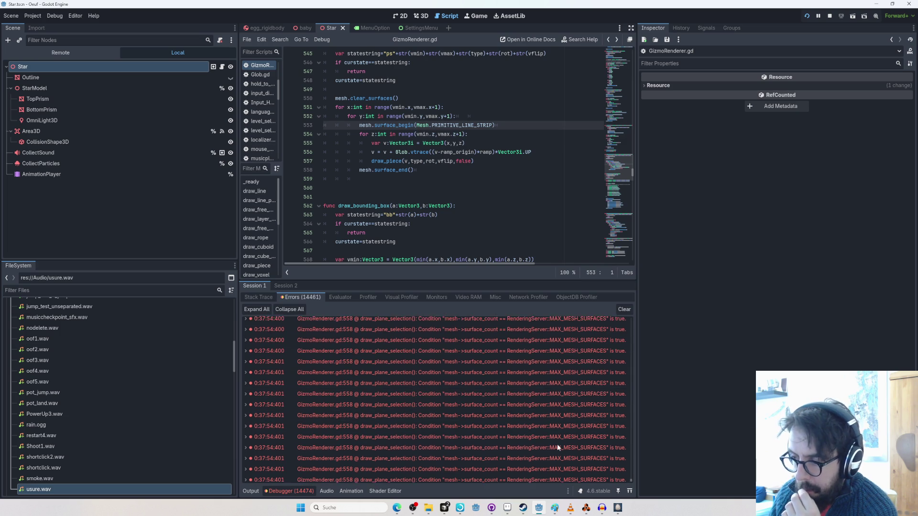
pyautogui.click(483, 406)
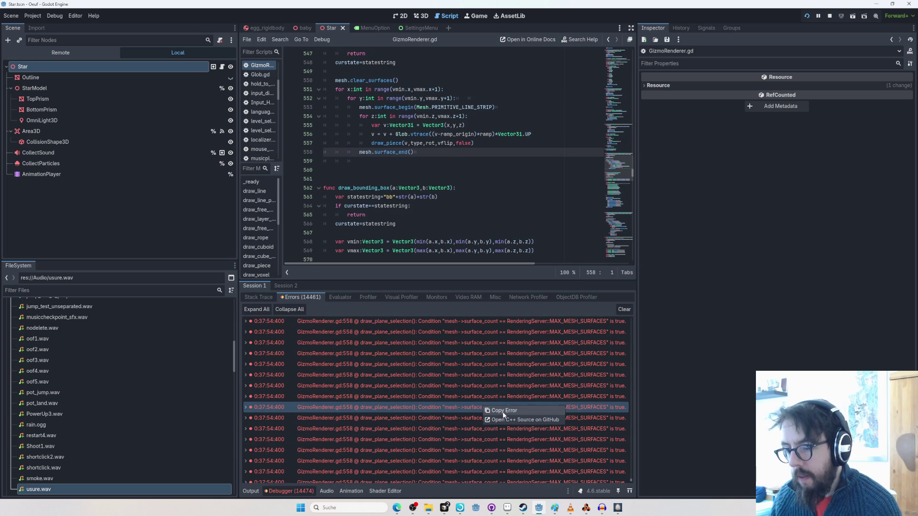
pyautogui.hotkey('alt', 'Tab')
pyautogui.click(561, 172)
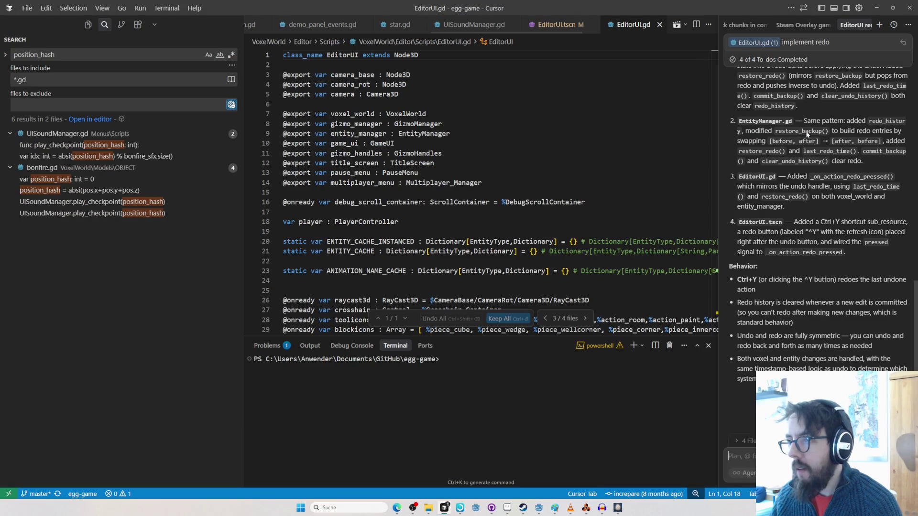
pyautogui.click(880, 26)
pyautogui.write('E 0:37:54:400   GizmoRenderer.gd:558 @ draw_plane_selection(): Condition "mesh->surface_count == RenderingServer::MAX_MESH_SURFACES" is true.   <C++ Source>  servers/rendering/renderer_rd/storage_rd/mesh_storage.cpp:263 @ mesh_add_surface()   <Stack Trace> GizmoRenderer.gd:558 @ draw_plane_selection()                 GizmoManager.gd:102 @ draw_plane_selection()                 EditorUI.gd:1878 @ tick_voxel_tools()                 EditorUI.gd:1136 @ _physics_process()')
pyautogui.press('Return')
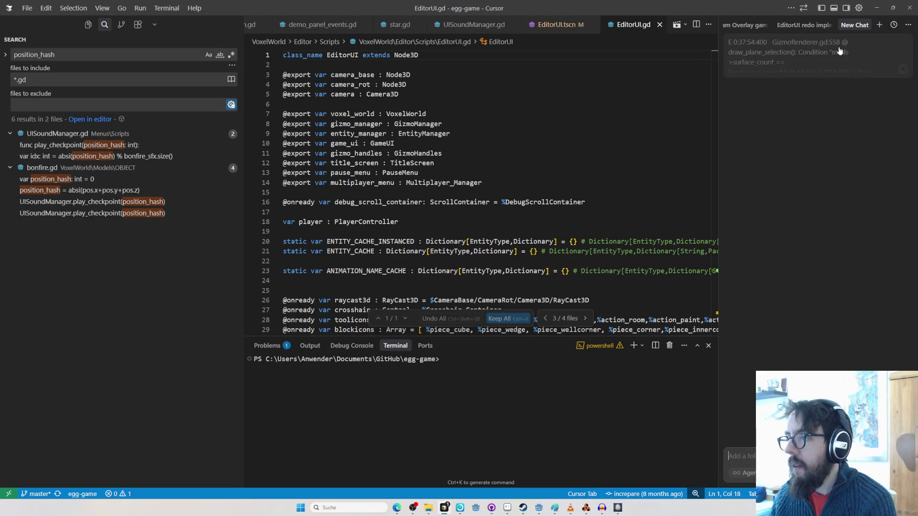
pyautogui.hotkey('alt', 'Tab')
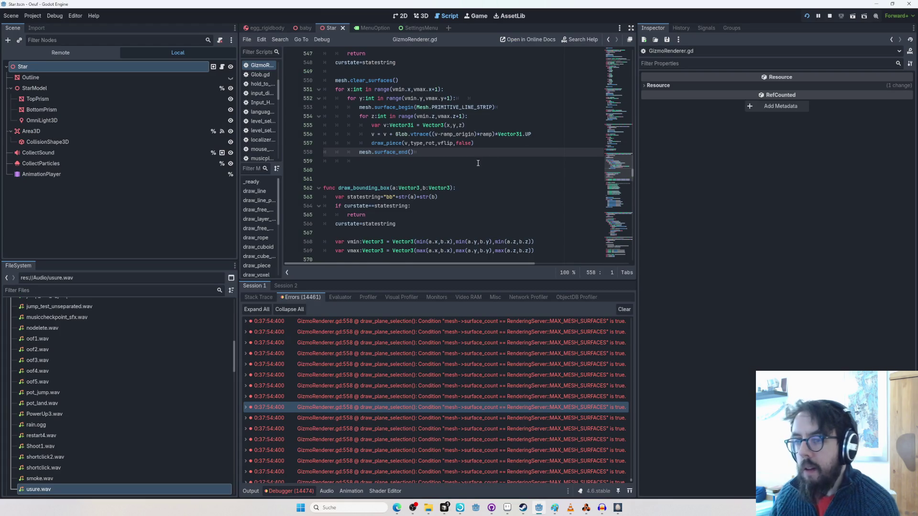
# Read the PRIMITIVE_LINE_STRIP documentation, then return to GizmoRenderer.gd.
pyautogui.scroll(2, 477, 163)
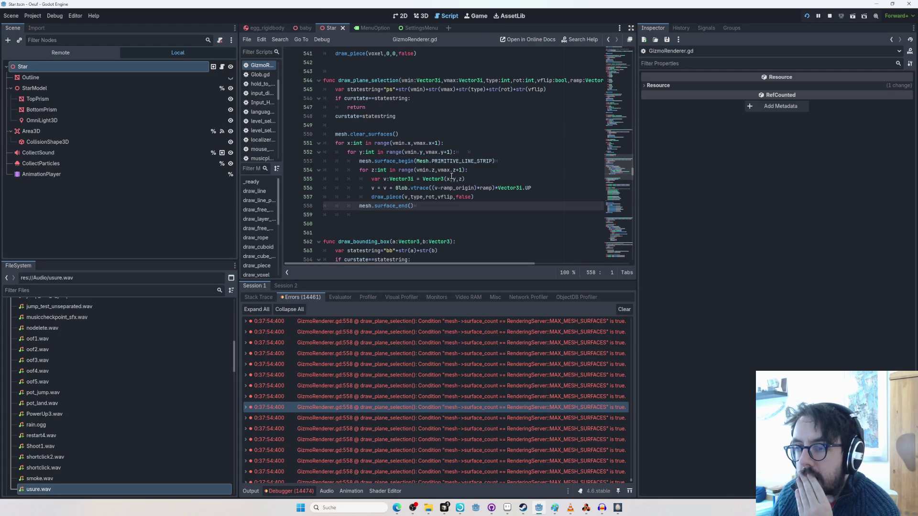
pyautogui.keyDown('ctrl'); pyautogui.click(446, 162); pyautogui.keyUp('ctrl')
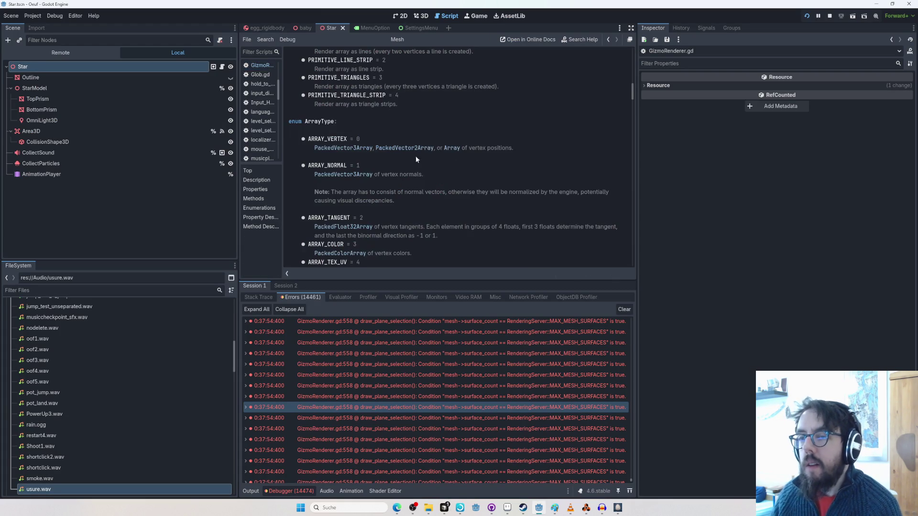
pyautogui.scroll(2, 382, 152)
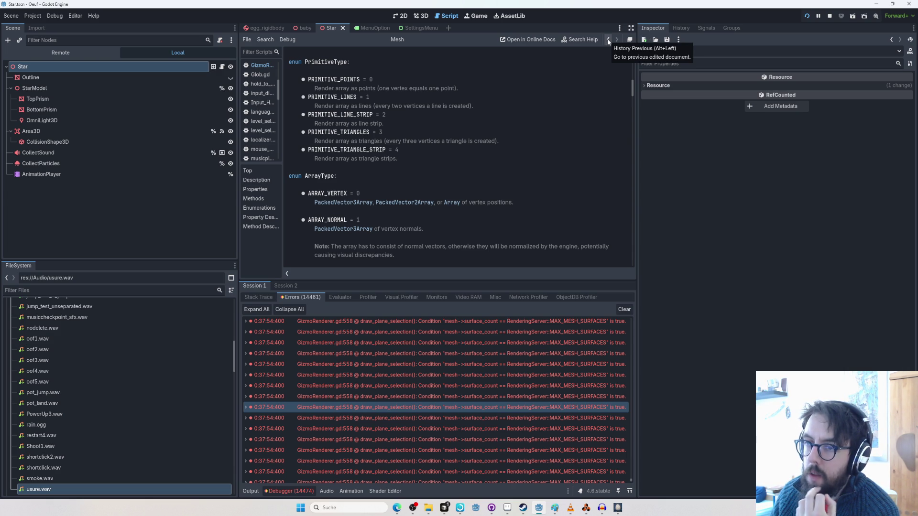
pyautogui.click(609, 42)
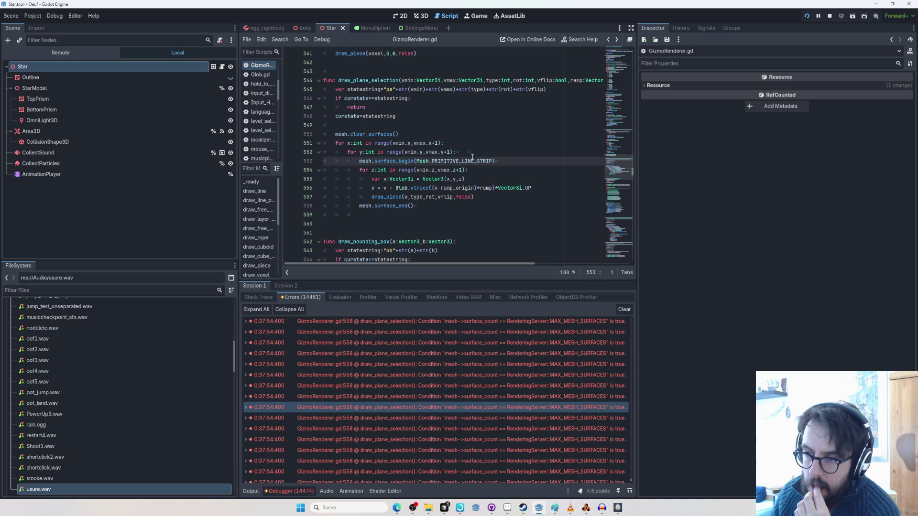
# Check the vtrace definition in Glob.gd, go back to draw_plane_selection, and inspect the draw_piece call.
pyautogui.keyDown('ctrl'); pyautogui.click(427, 188); pyautogui.keyUp('ctrl')
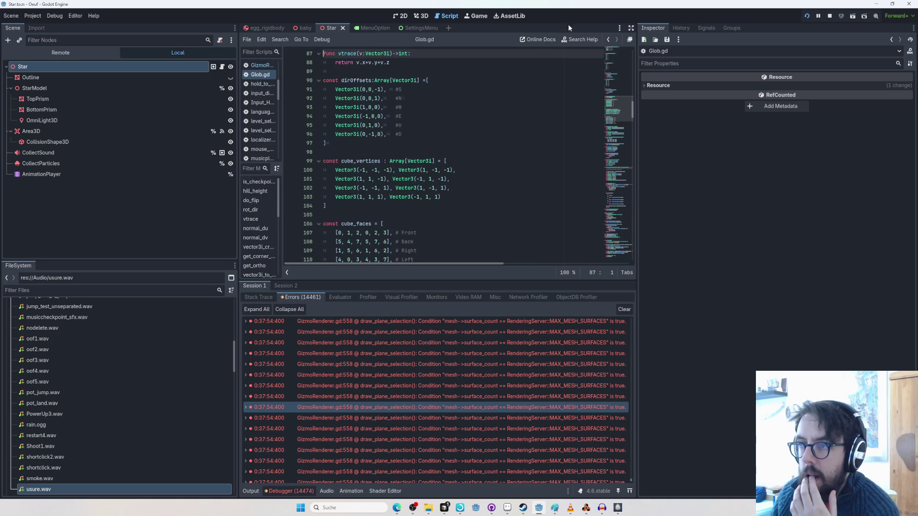
pyautogui.click(608, 39)
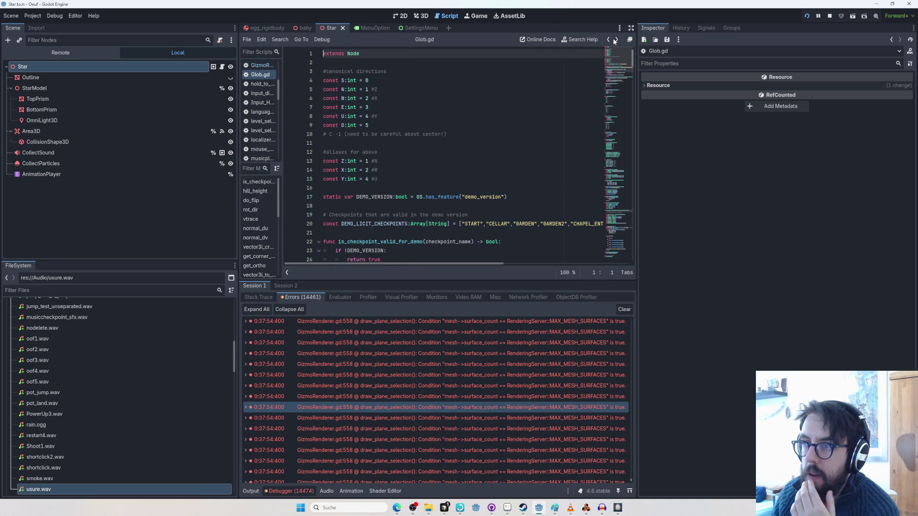
pyautogui.click(616, 39)
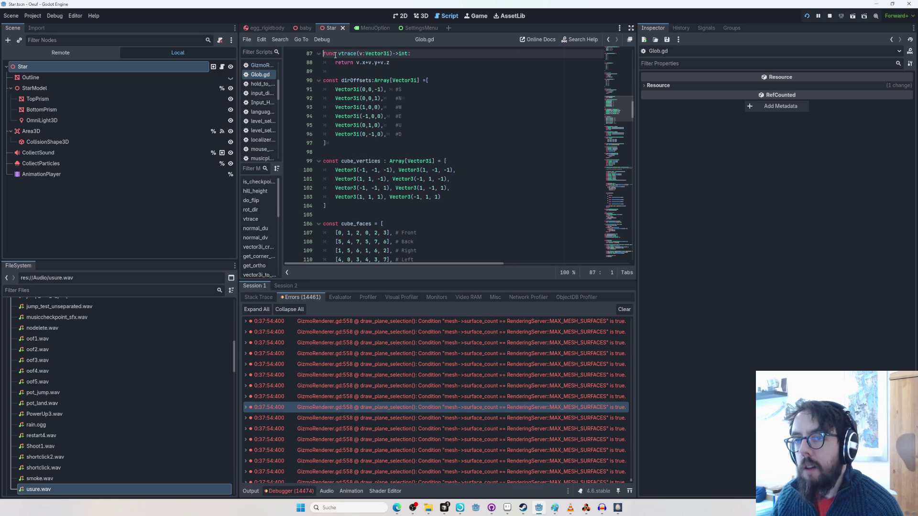
pyautogui.hotkey('alt', 'Left')
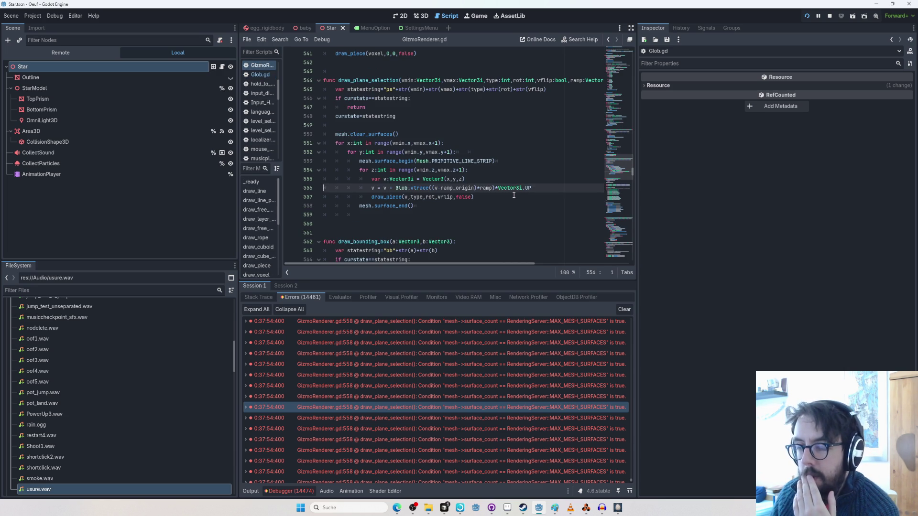
pyautogui.click(390, 197)
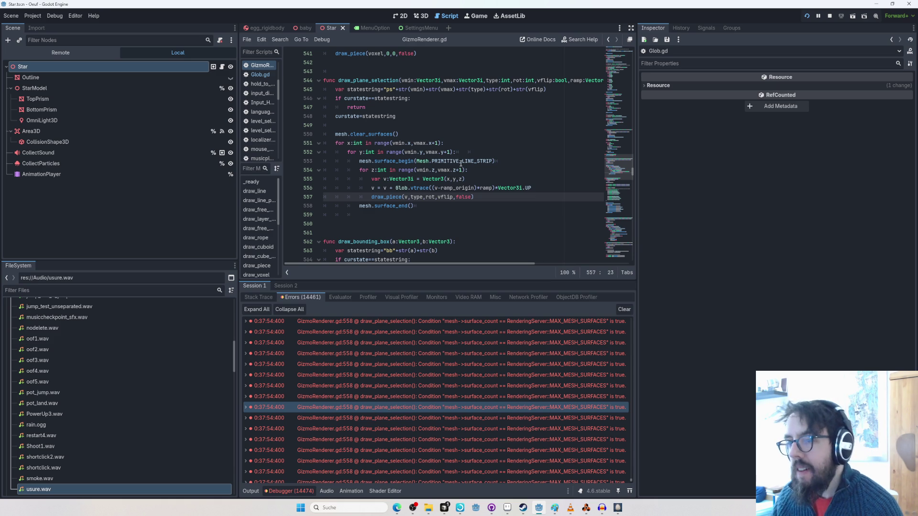
pyautogui.hotkey('alt', 'Tab')
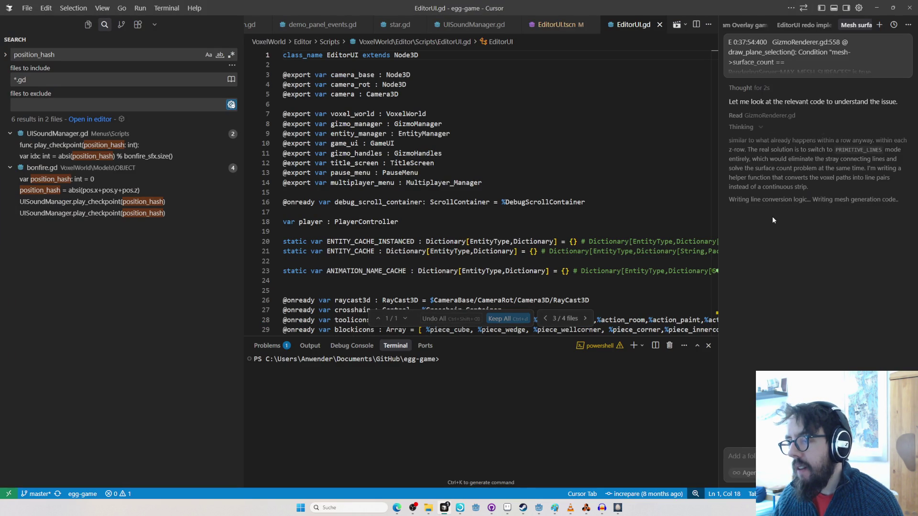
# In the Cursor chat, jump to the new redo handler changes and scroll through them.
pyautogui.hotkey('alt', 'Tab')
pyautogui.hotkey('alt', 'Tab')
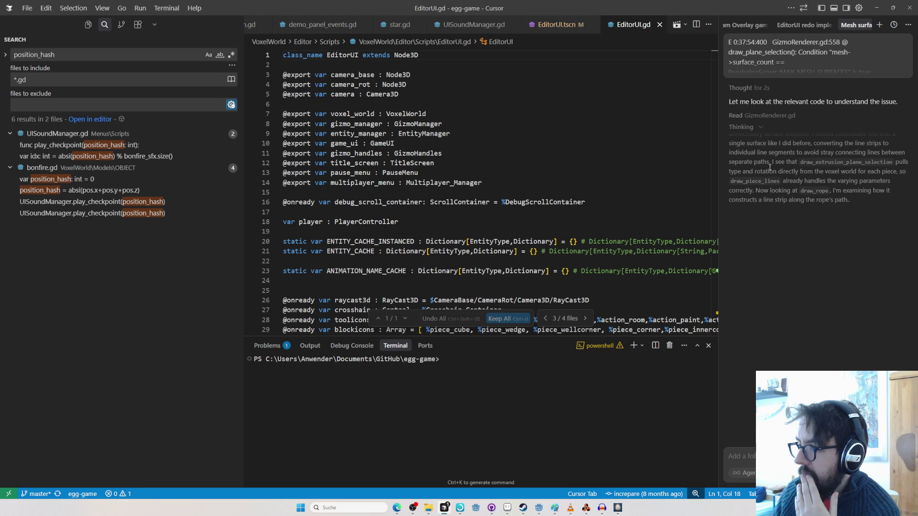
pyautogui.click(404, 317)
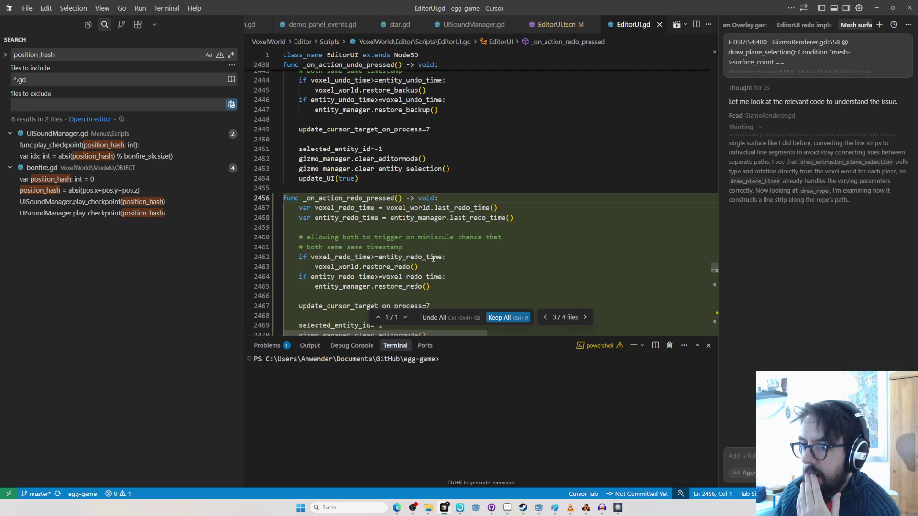
pyautogui.scroll(-2, 430, 261)
pyautogui.scroll(-3, 425, 215)
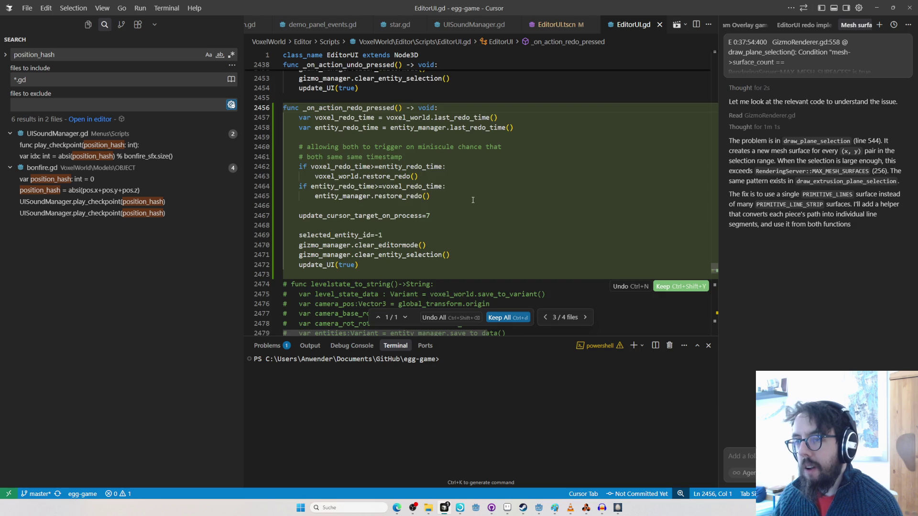
pyautogui.scroll(2, 398, 160)
# Search the project for _on_action_redo_pressed and open both matches, including EditorUI.gd.
pyautogui.doubleClick(349, 144)
pyautogui.hotkey('ctrl', 'shift', 'f')
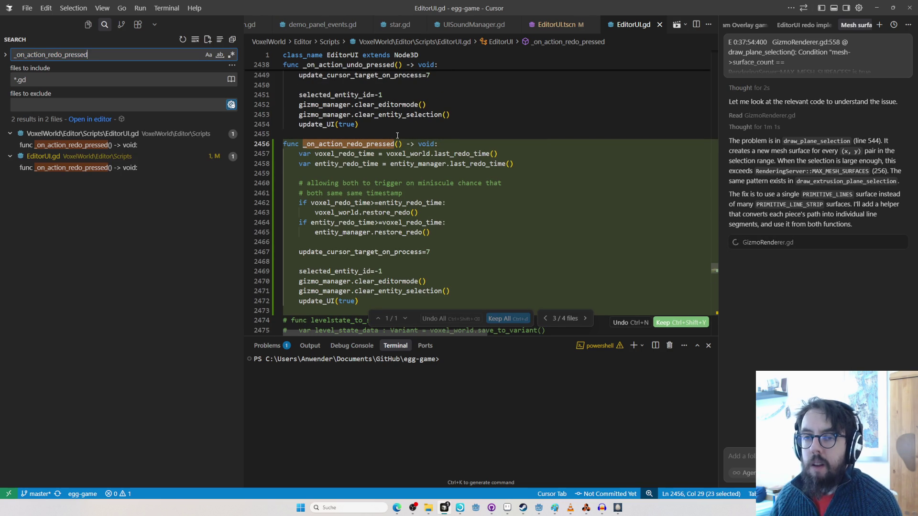
pyautogui.click(76, 145)
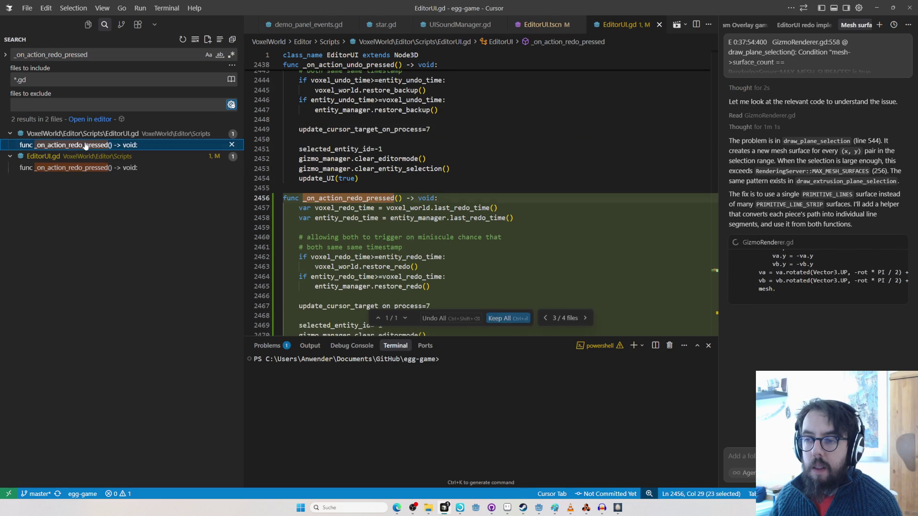
pyautogui.click(92, 168)
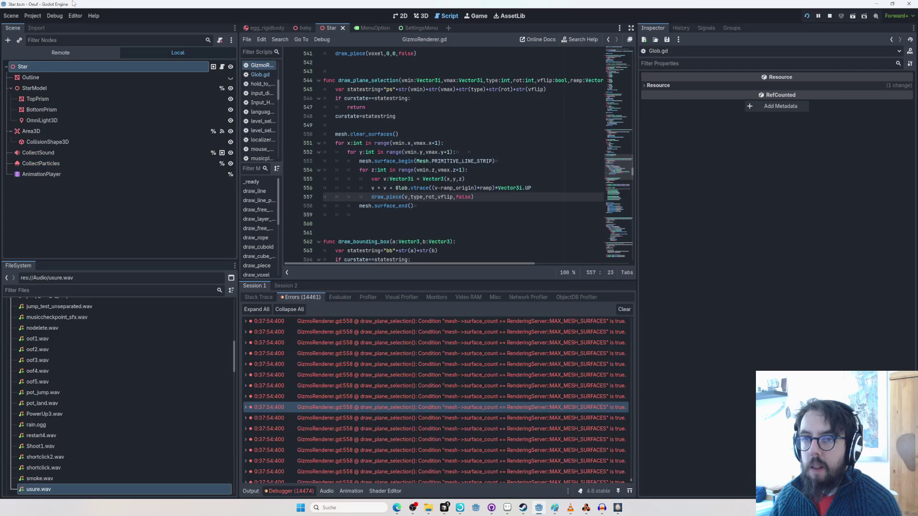
pyautogui.hotkey('alt', 'Tab')
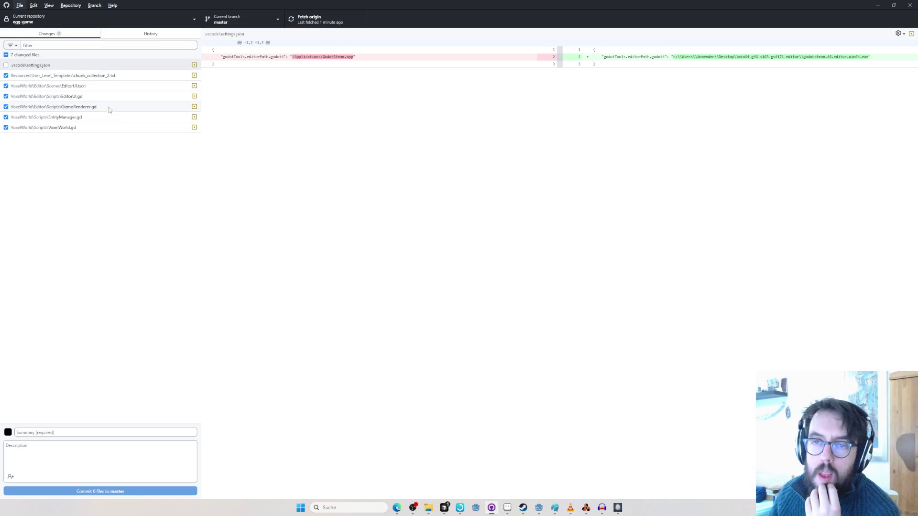
pyautogui.click(107, 86)
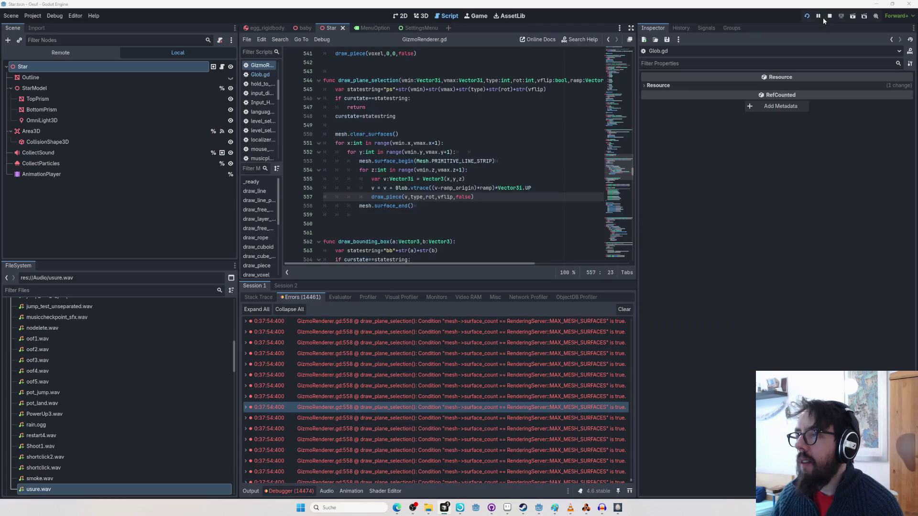
pyautogui.hotkey('alt', 'Tab')
pyautogui.hotkey('alt', 'Tab')
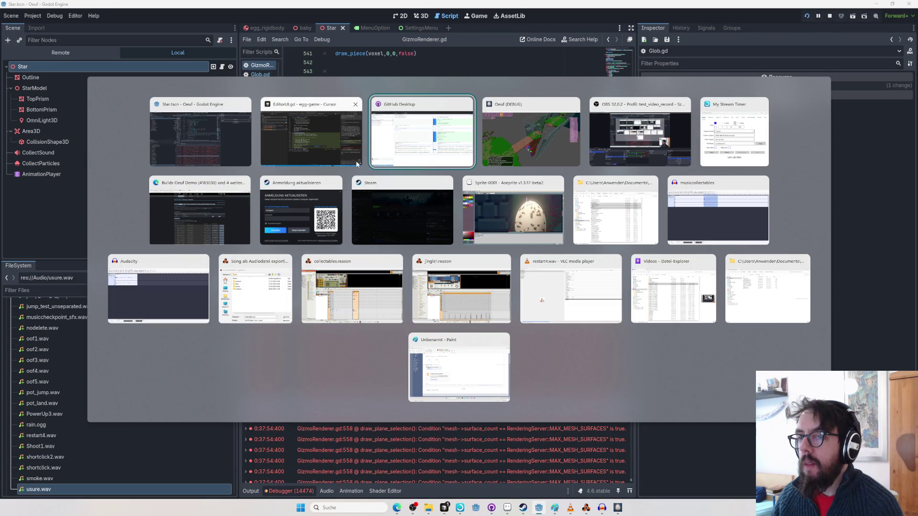
pyautogui.click(214, 128)
# Relaunch the game and load save slot 1 into the map editor.
pyautogui.click(830, 19)
pyautogui.press('F5')
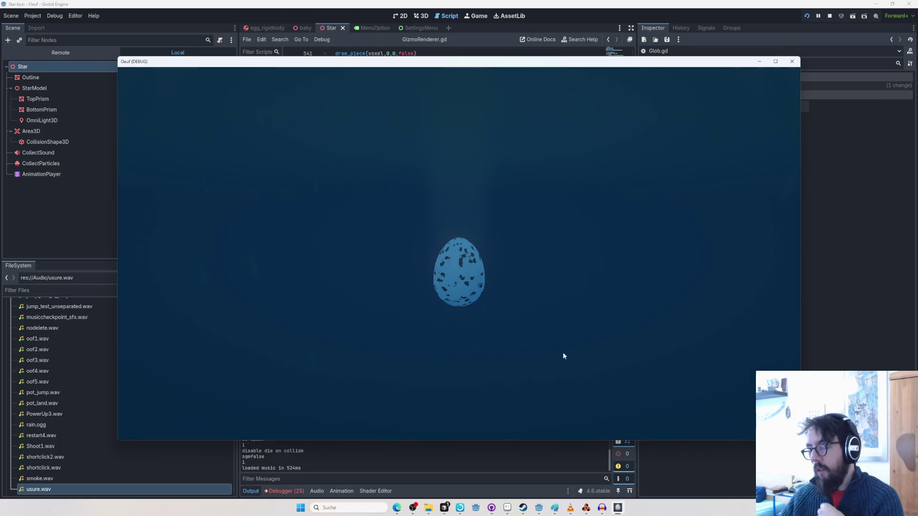
pyautogui.click(471, 238)
pyautogui.click(464, 205)
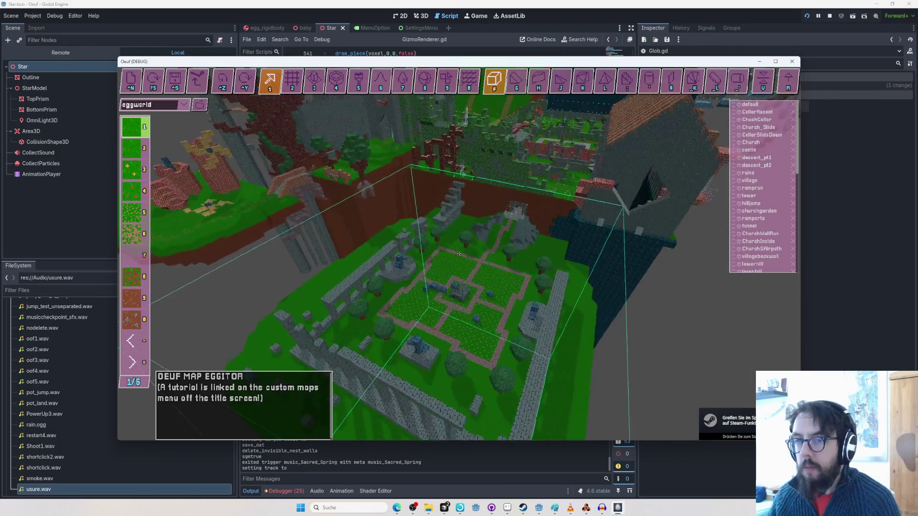
# Place three voxels on the garden, undo two of them, then redo one.
pyautogui.click(502, 307)
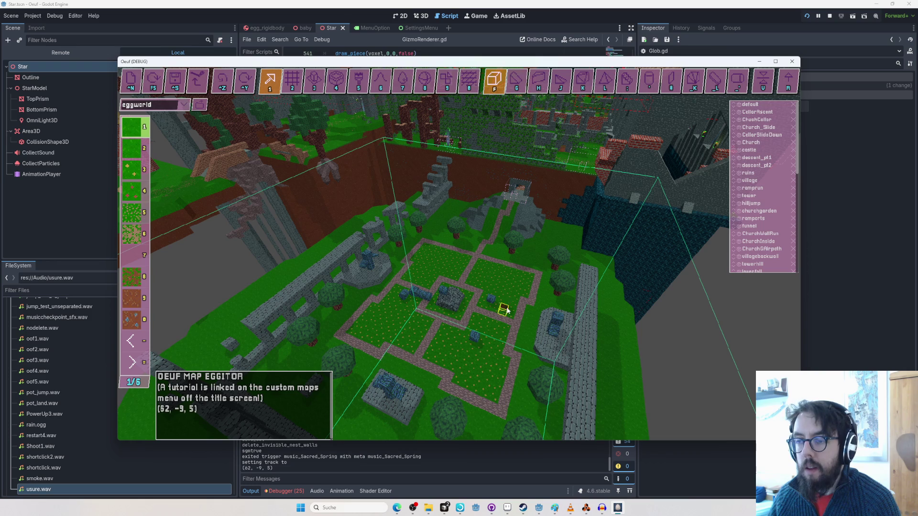
pyautogui.click(455, 260)
pyautogui.click(467, 251)
pyautogui.click(223, 80)
pyautogui.click(222, 80)
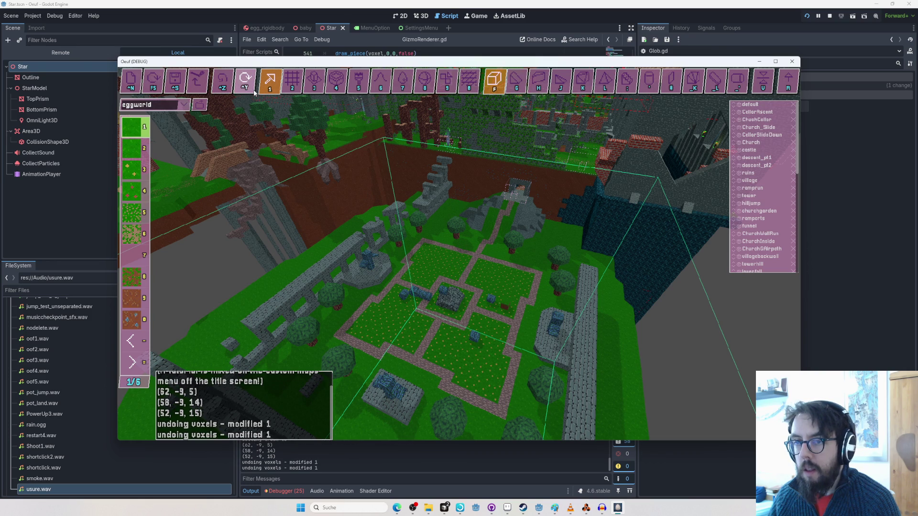
pyautogui.click(247, 84)
# Box-erase the garden with the rectangle tool, toggle undo/redo, and leave it restored.
pyautogui.click(247, 84)
pyautogui.press('2')
pyautogui.moveTo(530, 255)
pyautogui.mouseDown()
pyautogui.moveTo(173, 269)
pyautogui.moveTo(254, 271)
pyautogui.mouseUp()
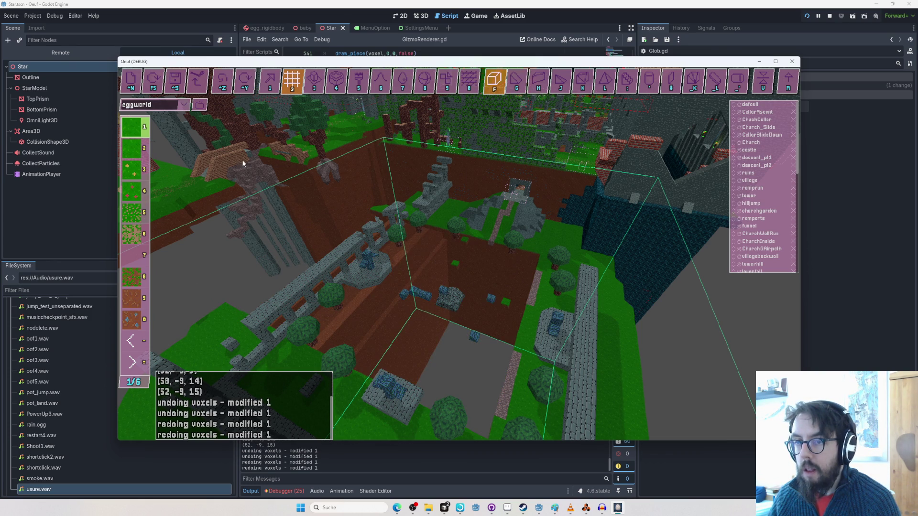
pyautogui.hotkey('ctrl', 'z')
pyautogui.hotkey('ctrl', 'y')
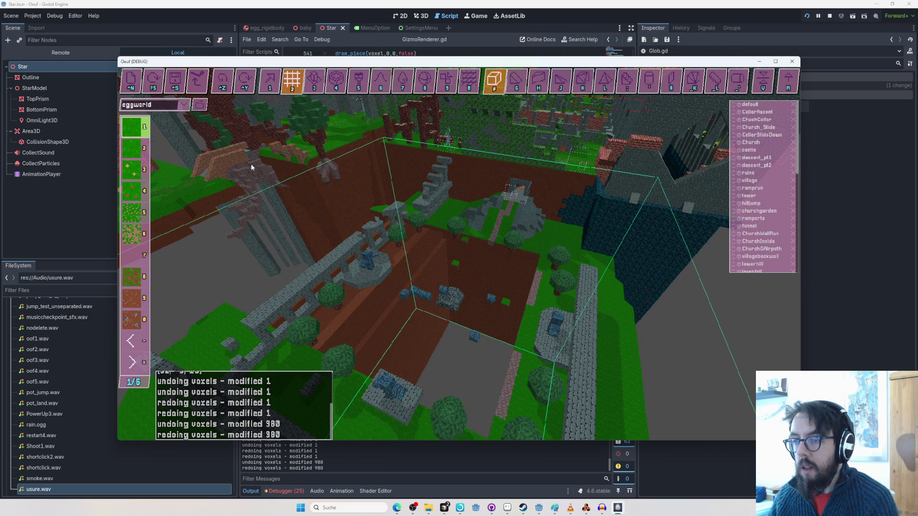
pyautogui.hotkey('ctrl', 'z')
pyautogui.click(245, 81)
pyautogui.hotkey('ctrl', 'z')
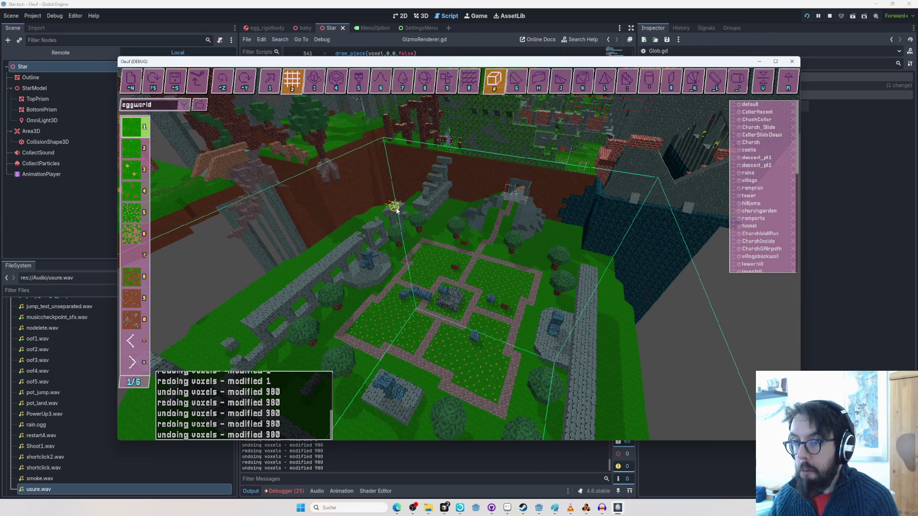
# Move the floating island closer with the gizmo, then undo the move.
pyautogui.press('Tab')
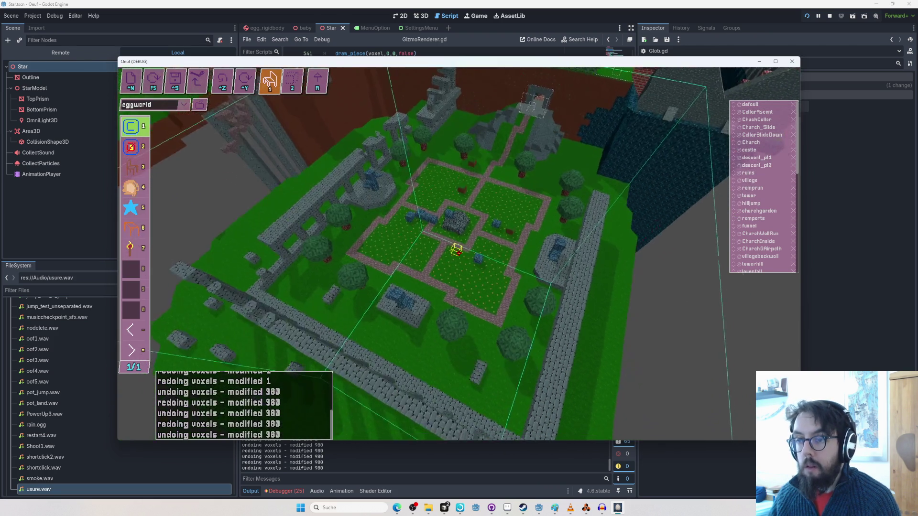
pyautogui.click(458, 253)
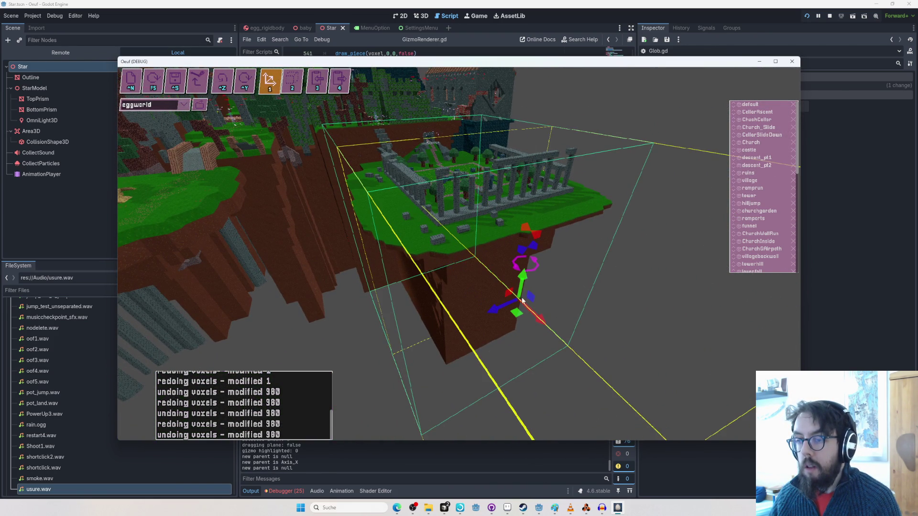
pyautogui.moveTo(526, 282); pyautogui.dragTo(573, 267)
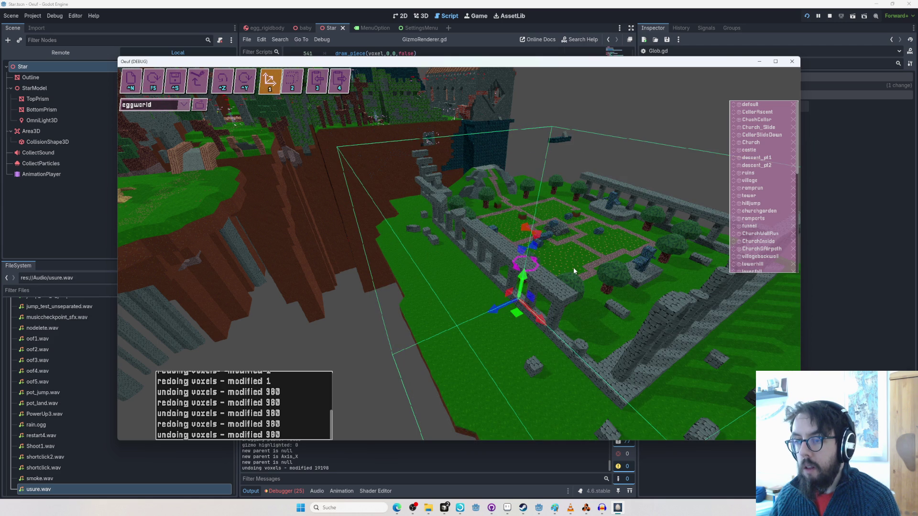
pyautogui.hotkey('ctrl', 'z')
pyautogui.hotkey('ctrl', 'y')
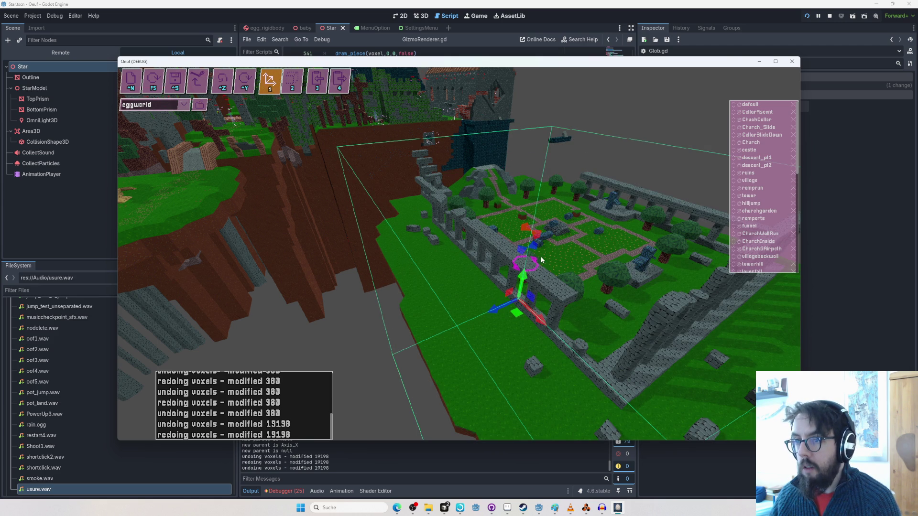
pyautogui.hotkey('ctrl', 'z')
# Pause and stop the running game.
pyautogui.click(476, 186)
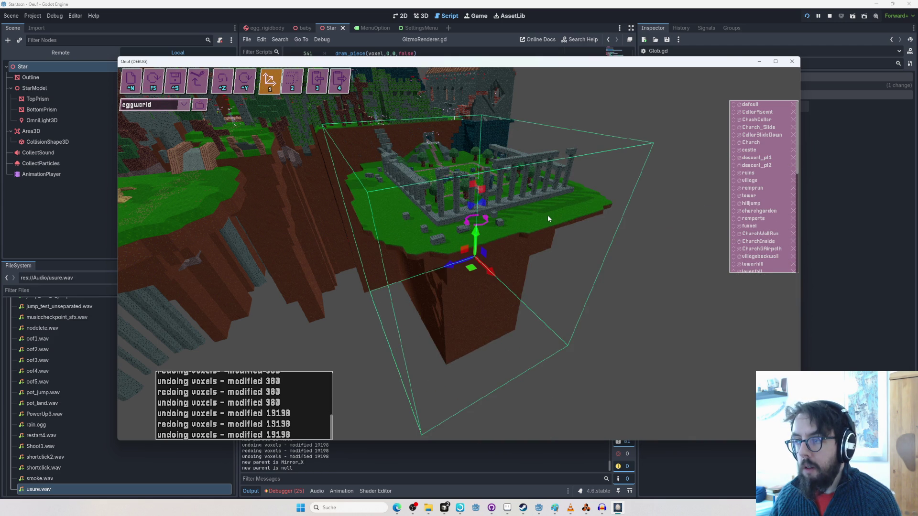
pyautogui.press('Escape')
pyautogui.press('Escape')
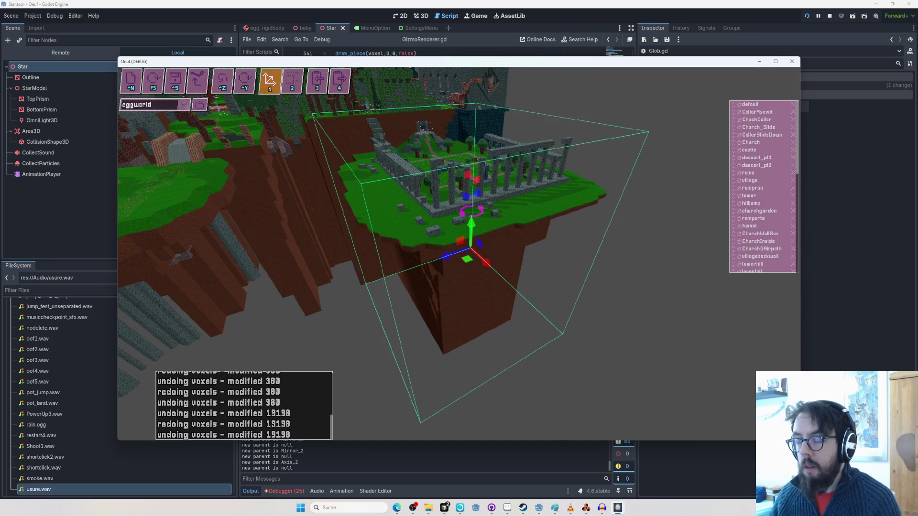
pyautogui.press('F8')
pyautogui.hotkey('alt', 'shift', 'o')
# Open EditorUI.tscn through the quick file finder and show it in the 2D view.
pyautogui.write('editor')
pyautogui.write('ui')
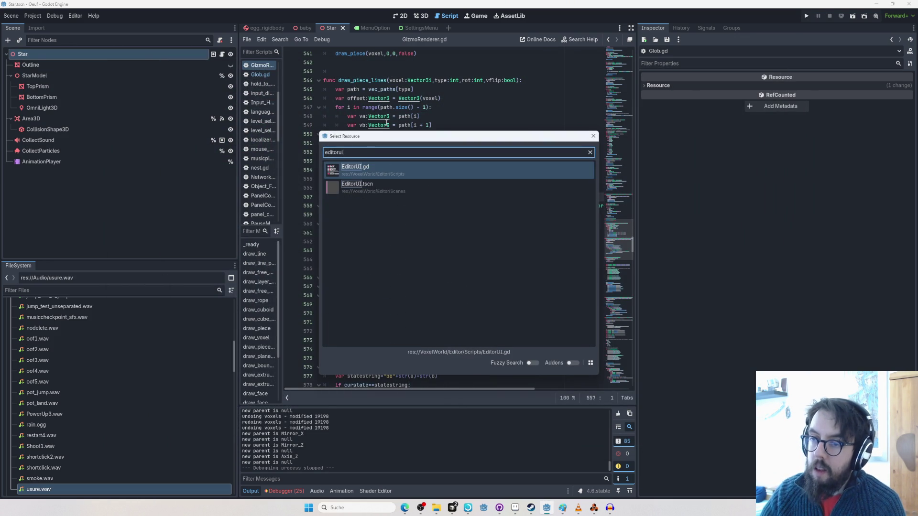
pyautogui.press('Down')
pyautogui.press('Return')
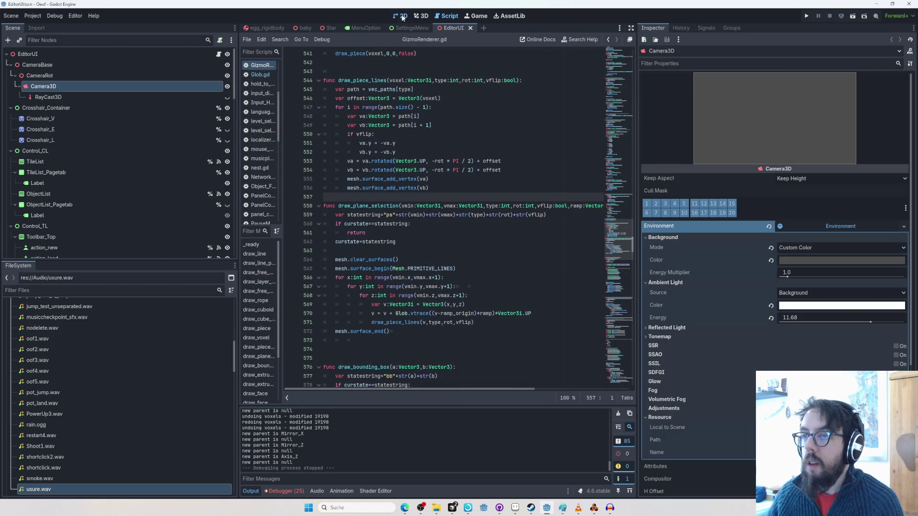
pyautogui.click(402, 17)
# Pan and zoom over the toolbar layout and select the ^Z undo button.
pyautogui.scroll(-2, 423, 165)
pyautogui.scroll(3, 422, 165)
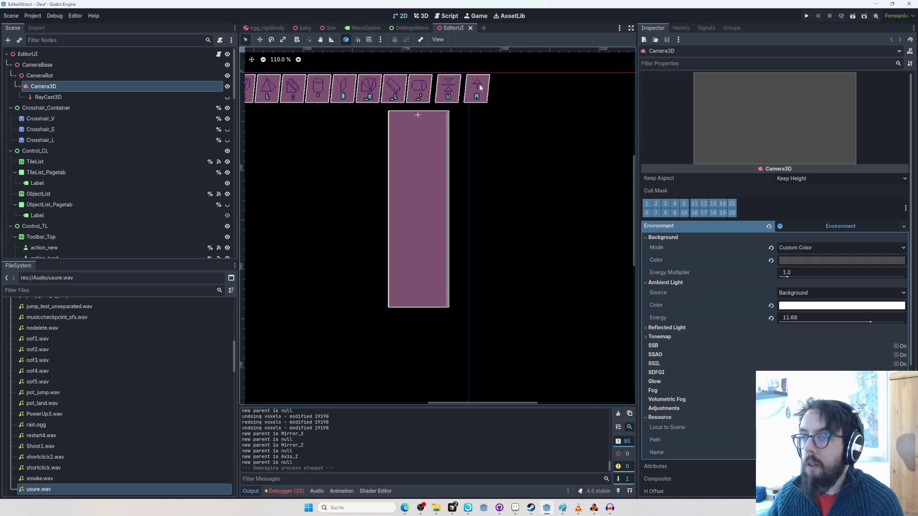
pyautogui.scroll(-2, 473, 100)
pyautogui.scroll(2, 468, 120)
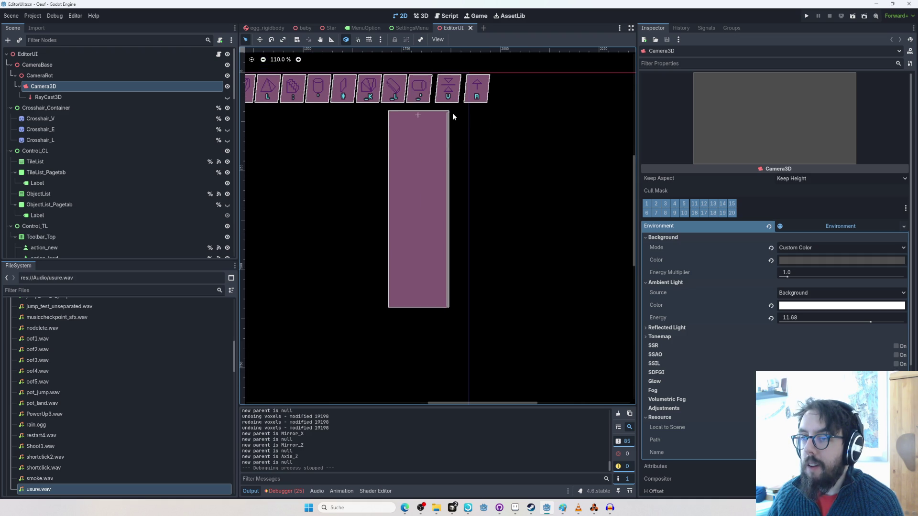
pyautogui.scroll(-1, 453, 117)
pyautogui.hscroll(-1, 452, 113)
pyautogui.hscroll(3, 449, 112)
pyautogui.hscroll(-3, 449, 111)
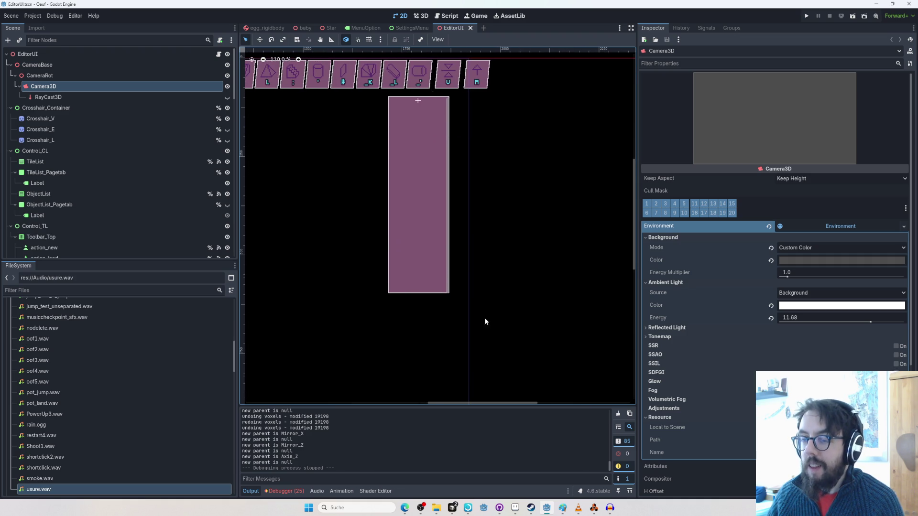
pyautogui.scroll(-2, 429, 248)
pyautogui.scroll(1, 428, 248)
pyautogui.hscroll(2, 416, 164)
pyautogui.hscroll(-1, 389, 160)
pyautogui.scroll(3, 486, 375)
pyautogui.scroll(-1, 434, 353)
pyautogui.scroll(-3, 434, 353)
pyautogui.scroll(5, 334, 154)
pyautogui.hscroll(-3, 335, 154)
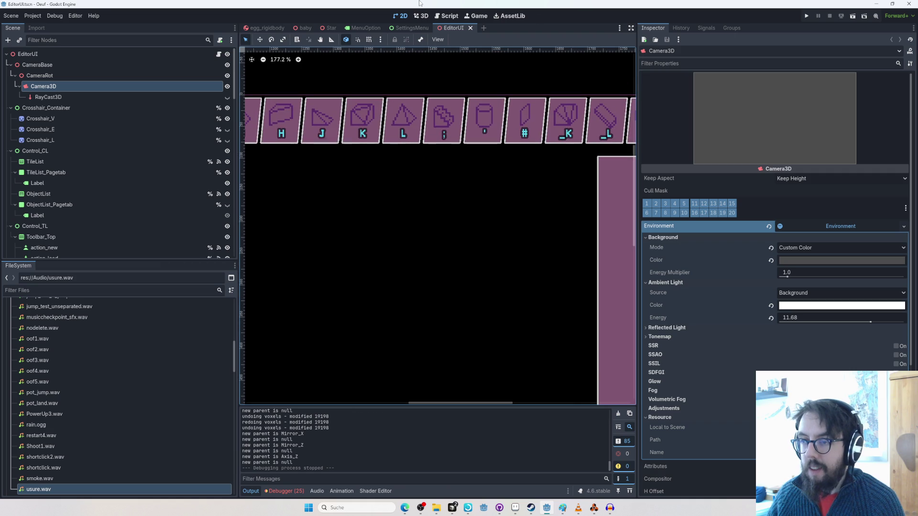
pyautogui.scroll(-1, 385, 165)
pyautogui.hscroll(2, 412, 225)
pyautogui.scroll(-2, 412, 228)
pyautogui.scroll(-5, 404, 211)
pyautogui.scroll(4, 393, 199)
pyautogui.scroll(2, 371, 196)
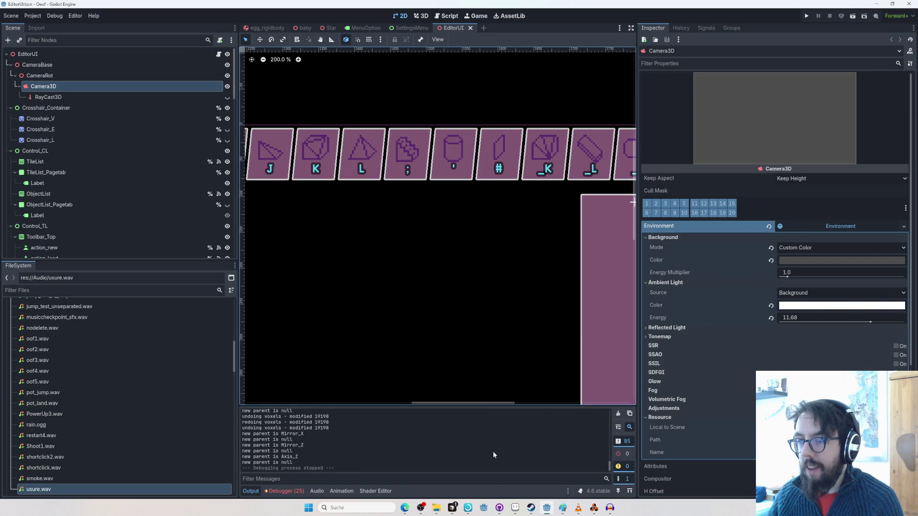
pyautogui.moveTo(486, 406)
pyautogui.mouseDown()
pyautogui.moveTo(515, 400)
pyautogui.moveTo(424, 409)
pyautogui.mouseUp()
pyautogui.scroll(-3, 415, 410)
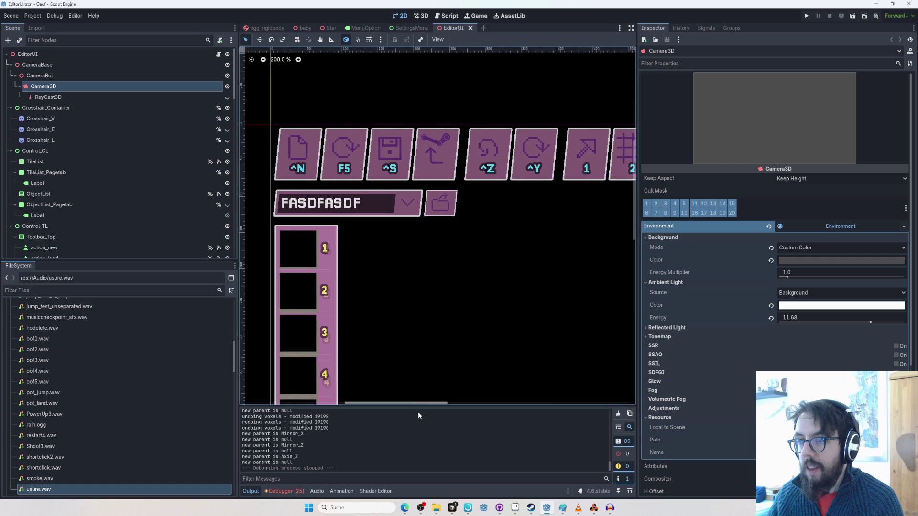
pyautogui.scroll(-3, 414, 308)
pyautogui.scroll(-4, 411, 293)
pyautogui.scroll(2, 446, 294)
pyautogui.moveTo(451, 288)
pyautogui.mouseDown()
pyautogui.moveTo(368, 209)
pyautogui.moveTo(403, 243)
pyautogui.moveTo(344, 228)
pyautogui.moveTo(283, 234)
pyautogui.moveTo(349, 212)
pyautogui.mouseUp()
pyautogui.scroll(-5, 349, 212)
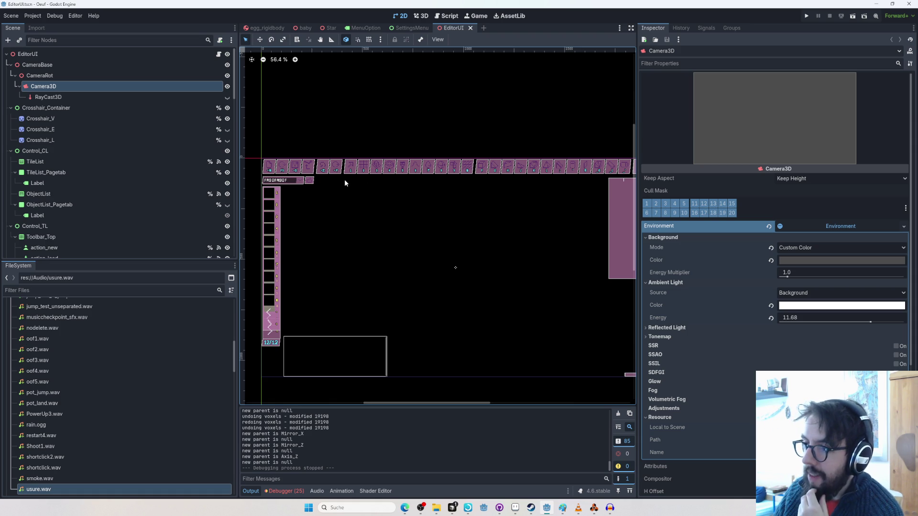
pyautogui.scroll(2, 338, 172)
pyautogui.click(321, 165)
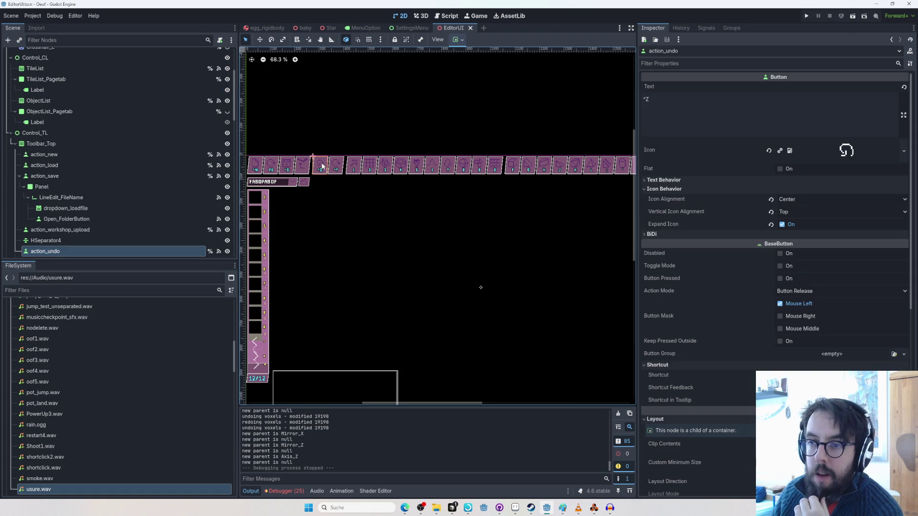
pyautogui.click(19, 177)
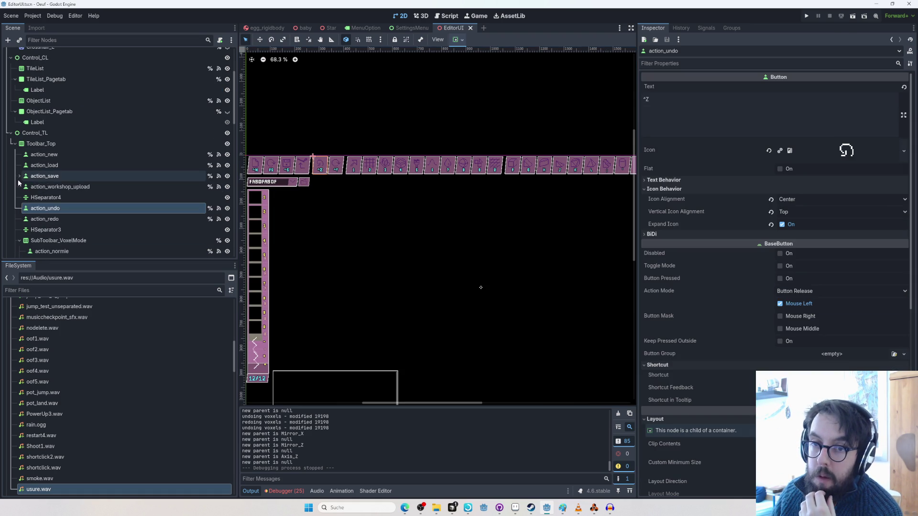
pyautogui.click(34, 220)
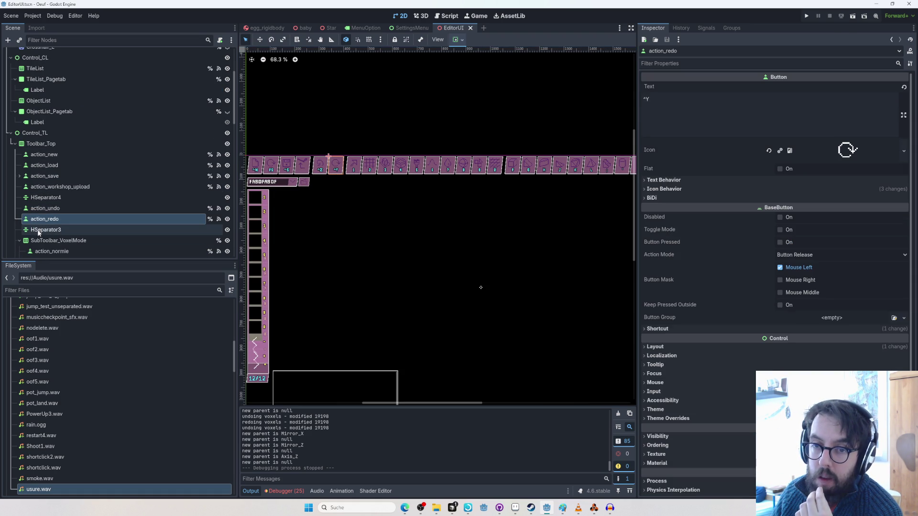
pyautogui.click(15, 144)
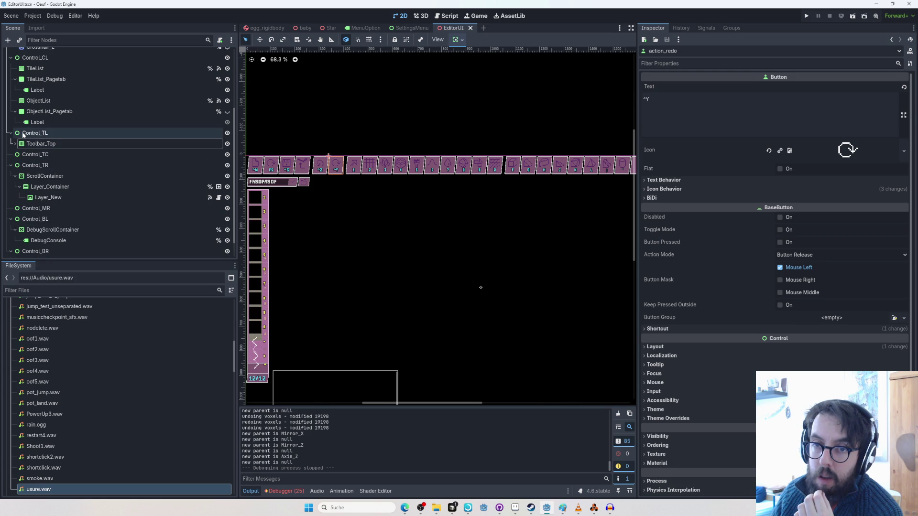
pyautogui.click(24, 133)
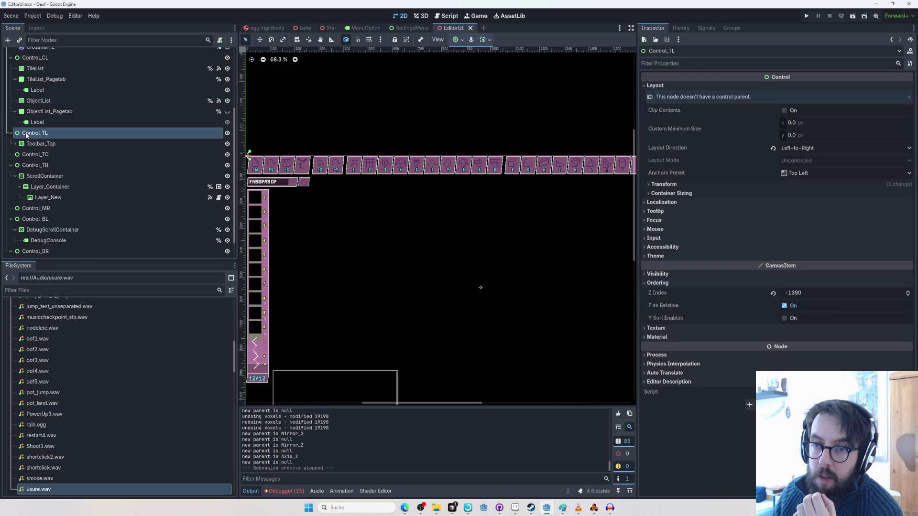
pyautogui.click(8, 39)
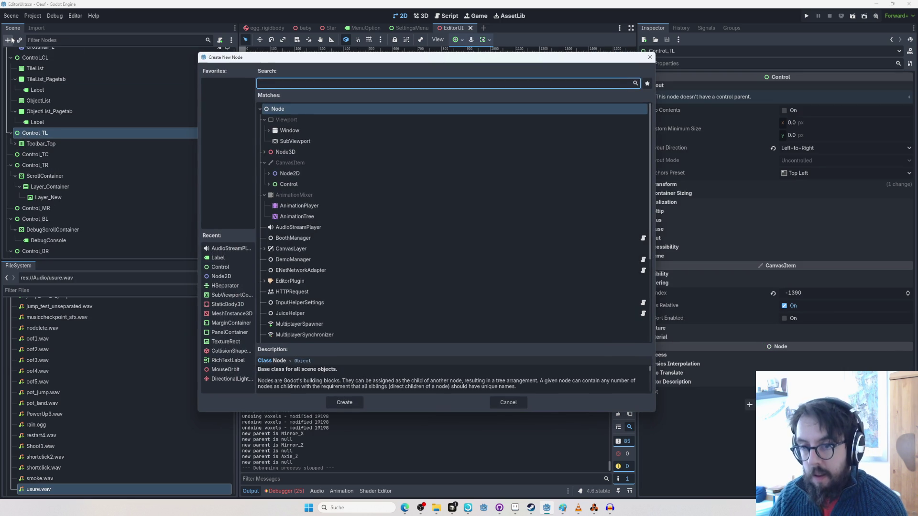
pyautogui.write('VERT')
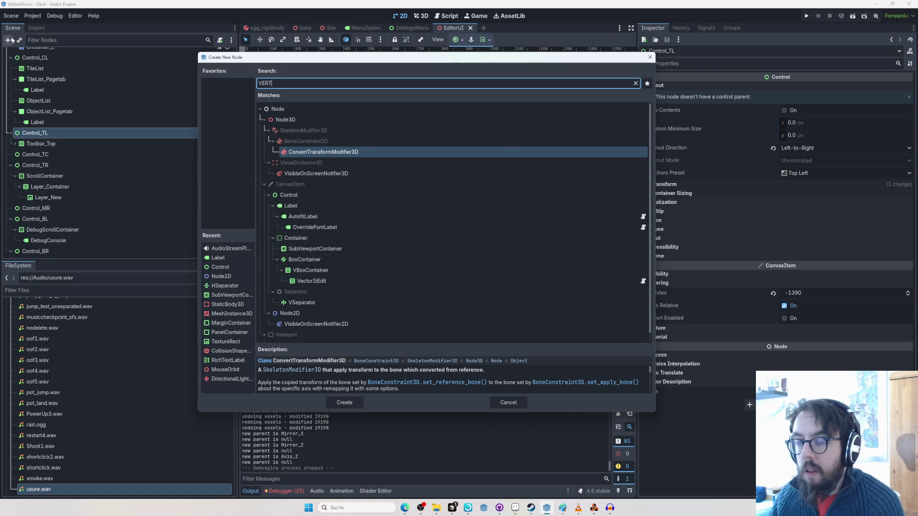
pyautogui.press('Escape')
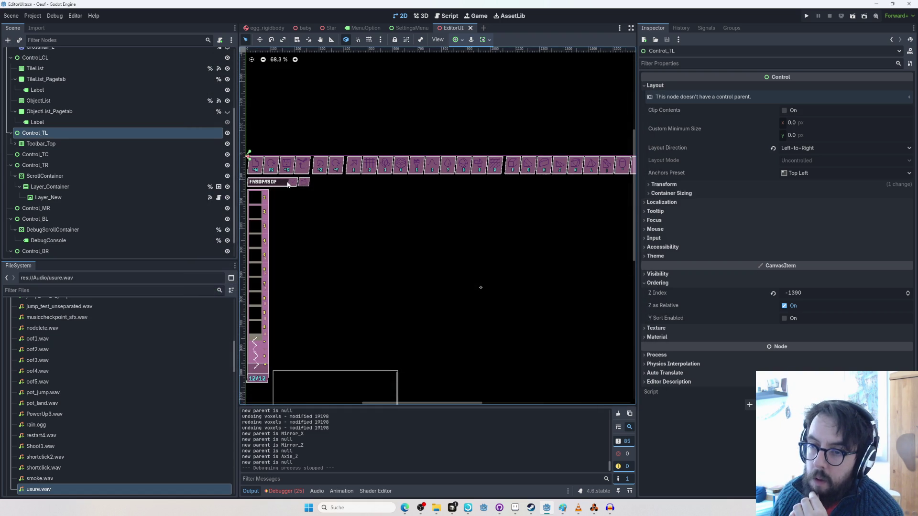
pyautogui.click(286, 185)
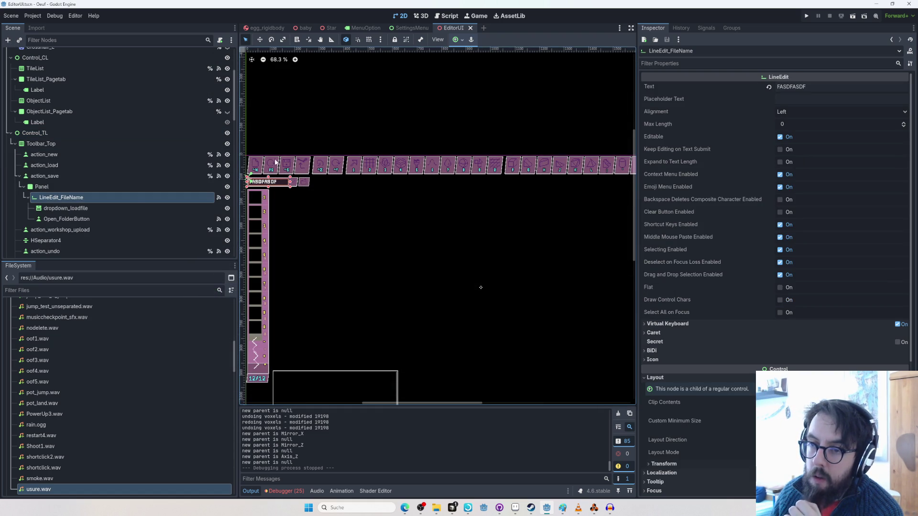
pyautogui.click(43, 187)
pyautogui.click(58, 176)
pyautogui.scroll(2, 300, 163)
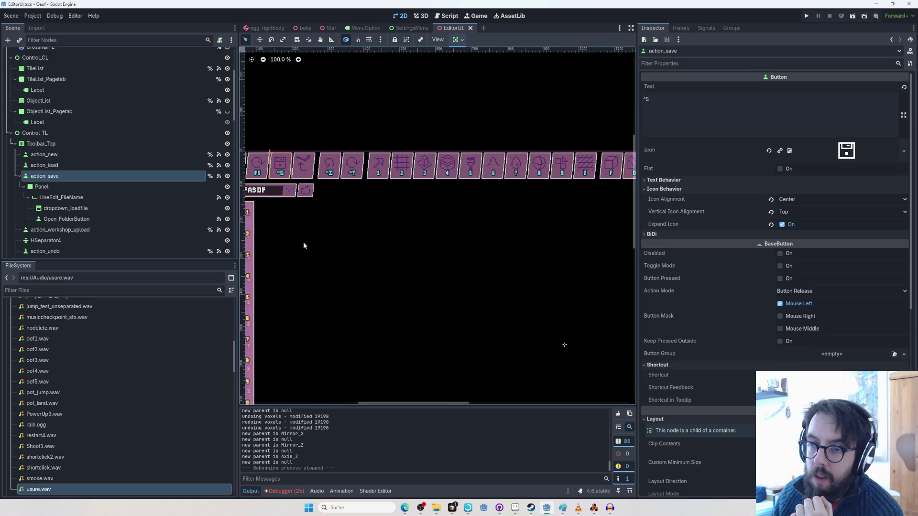
pyautogui.moveTo(302, 241); pyautogui.dragTo(401, 226)
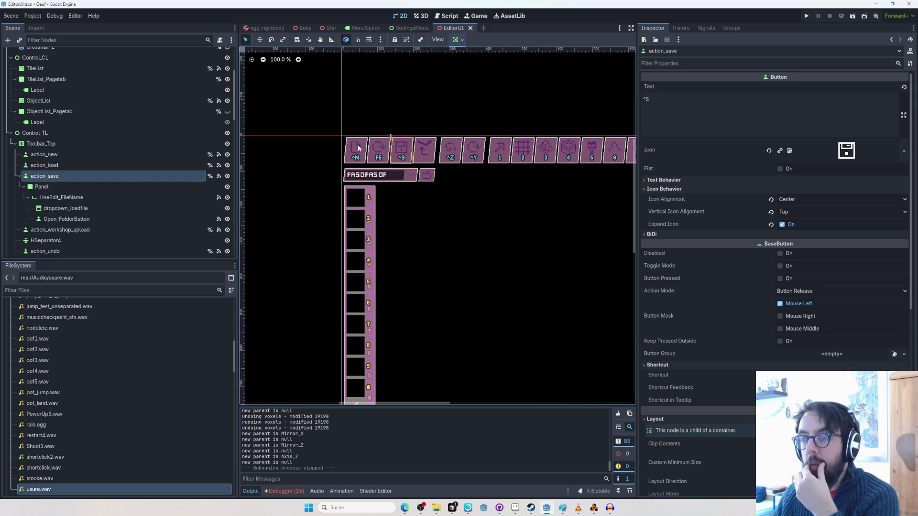
pyautogui.scroll(-3, 376, 199)
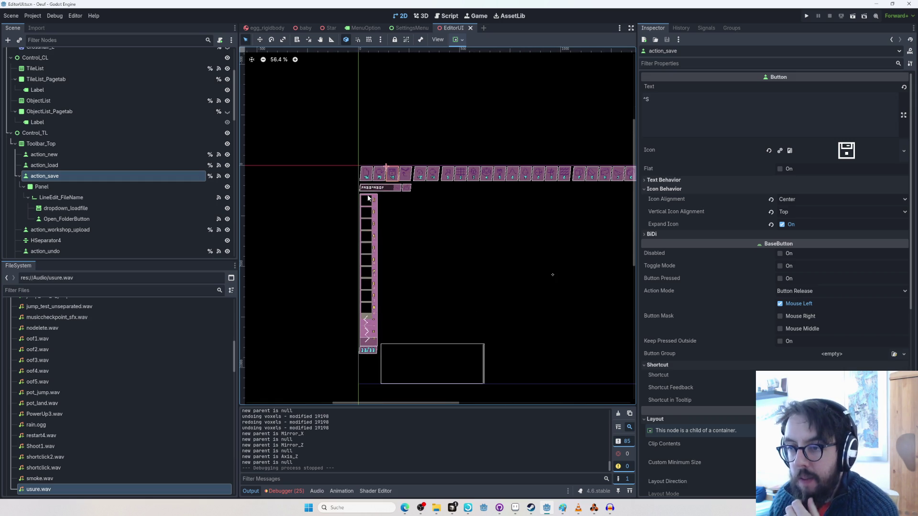
pyautogui.click(364, 179)
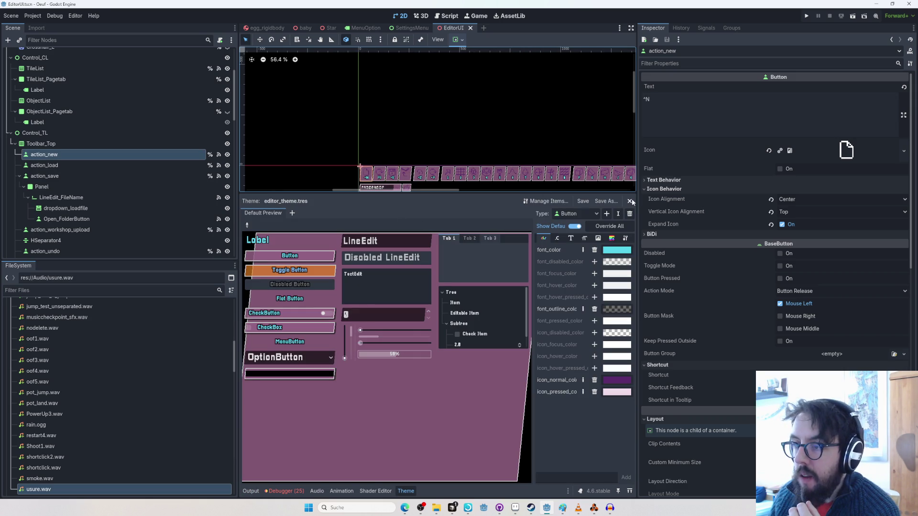
pyautogui.click(630, 201)
pyautogui.click(374, 201)
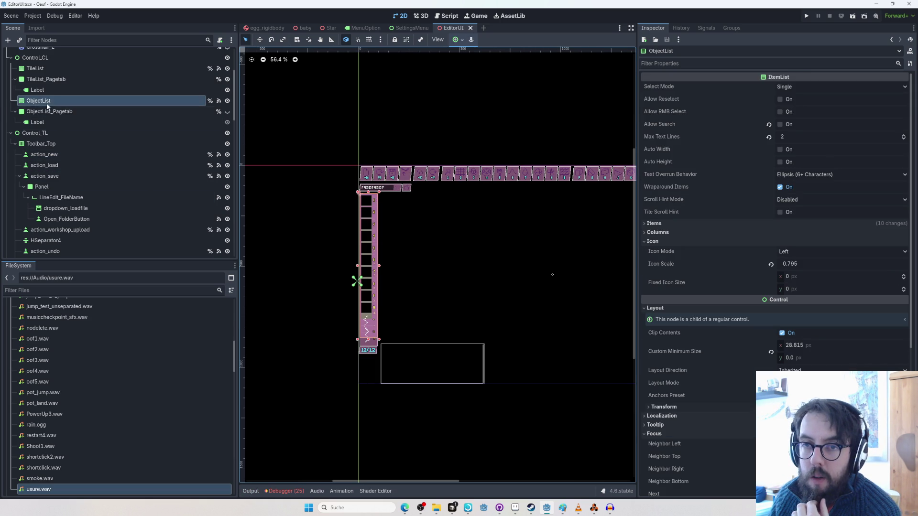
pyautogui.scroll(2, 47, 119)
pyautogui.click(15, 131)
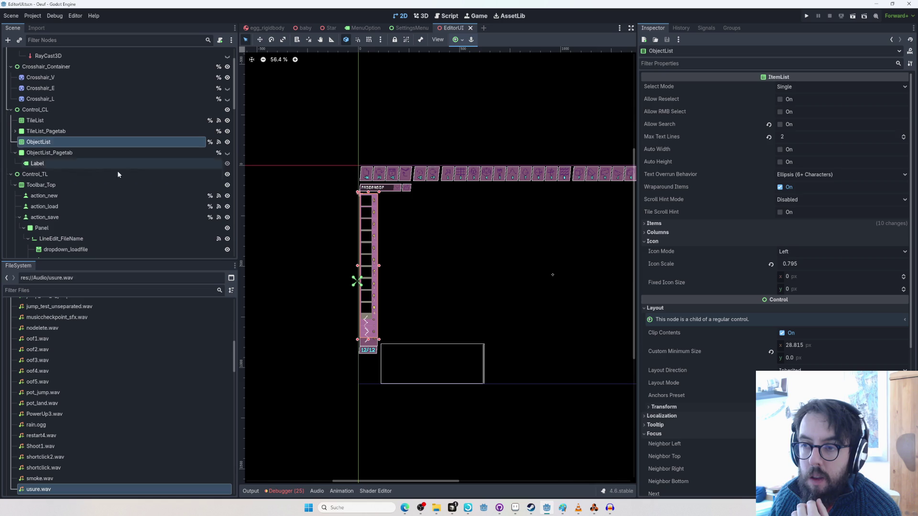
pyautogui.scroll(1, 51, 159)
pyautogui.scroll(2, 251, 205)
pyautogui.moveTo(442, 220); pyautogui.dragTo(334, 202)
pyautogui.click(102, 135)
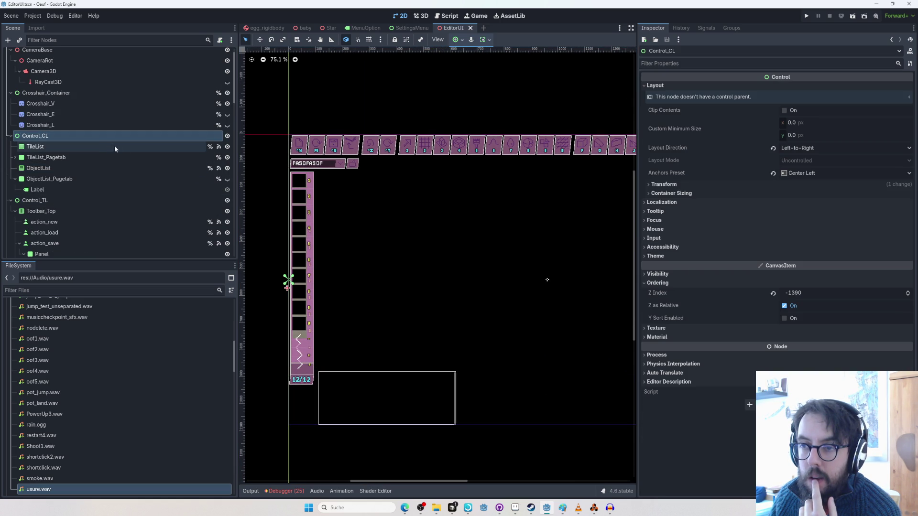
pyautogui.scroll(-4, 420, 258)
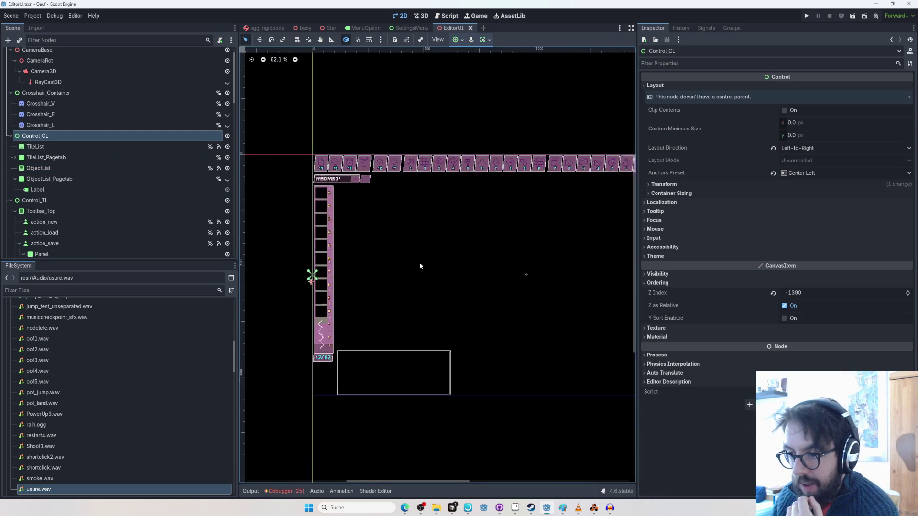
pyautogui.scroll(4, 406, 234)
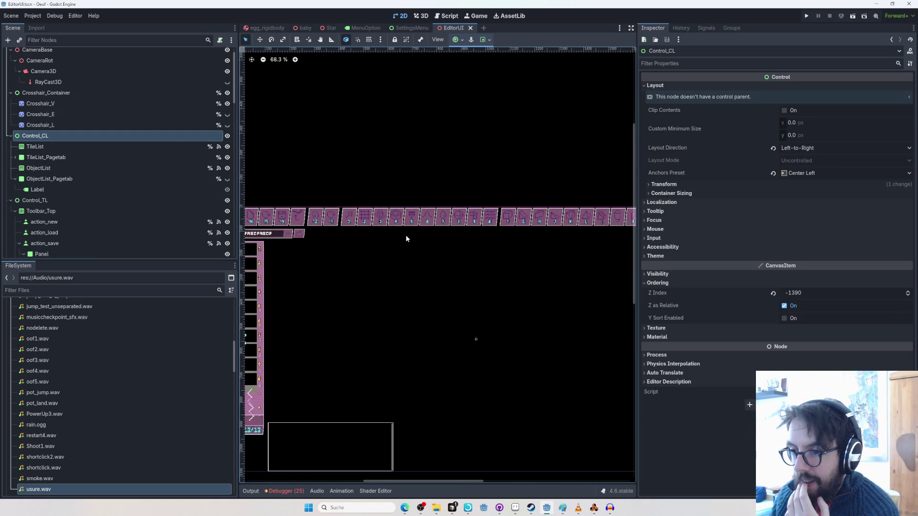
pyautogui.moveTo(442, 225); pyautogui.dragTo(318, 235)
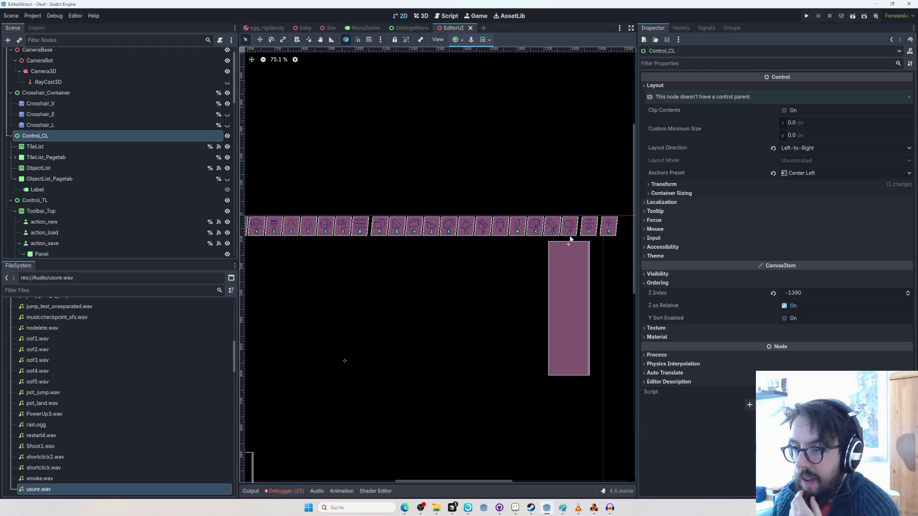
pyautogui.moveTo(452, 257); pyautogui.dragTo(585, 260)
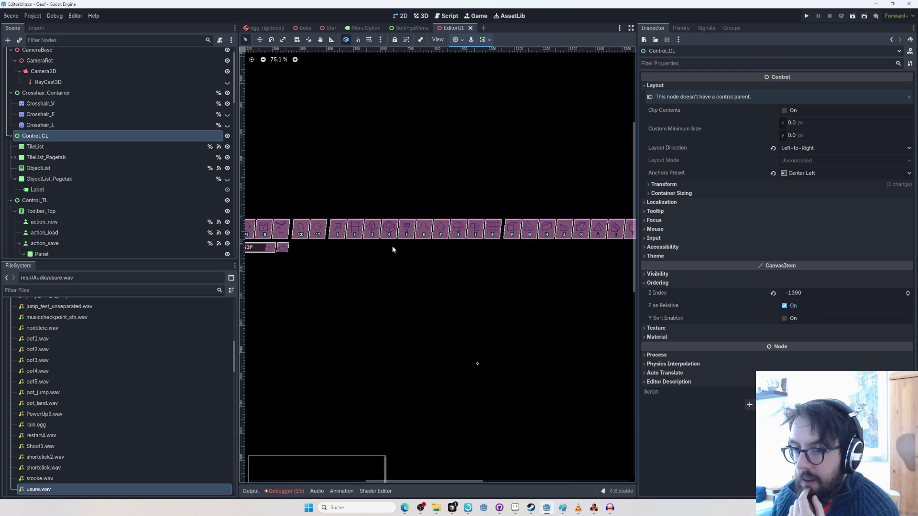
pyautogui.moveTo(379, 246)
pyautogui.mouseDown()
pyautogui.moveTo(510, 225)
pyautogui.moveTo(408, 232)
pyautogui.moveTo(423, 222)
pyautogui.mouseUp()
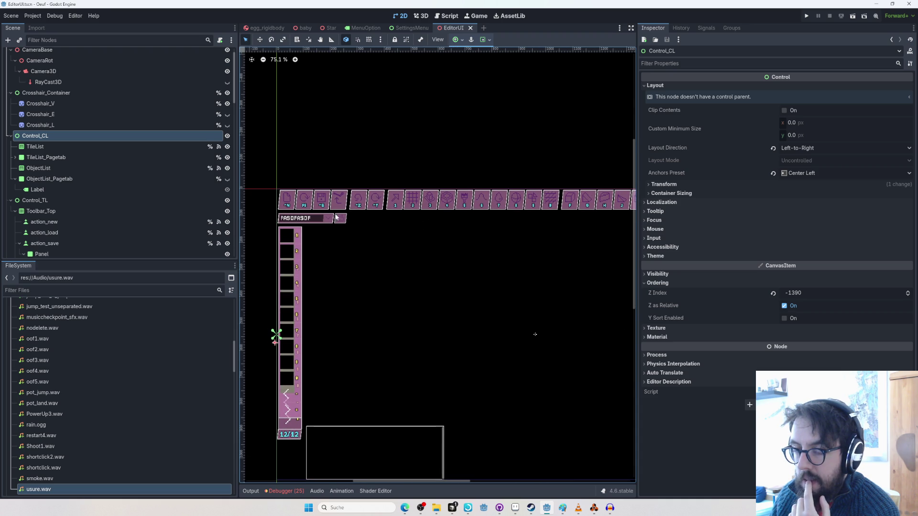
pyautogui.click(22, 148)
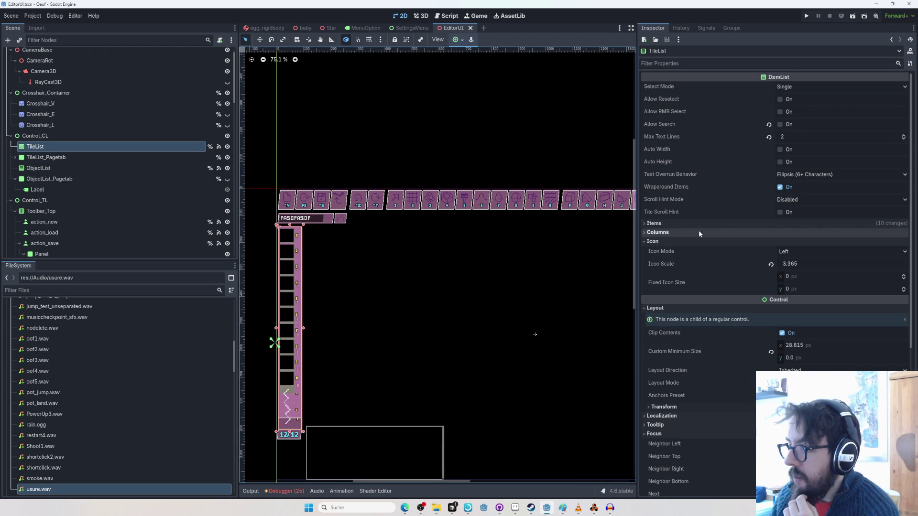
pyautogui.scroll(-5, 715, 318)
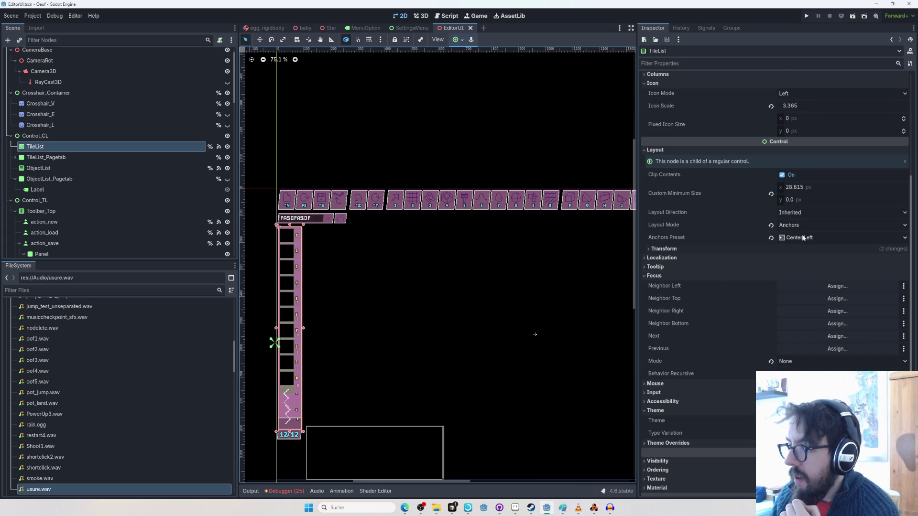
pyautogui.scroll(3, 296, 228)
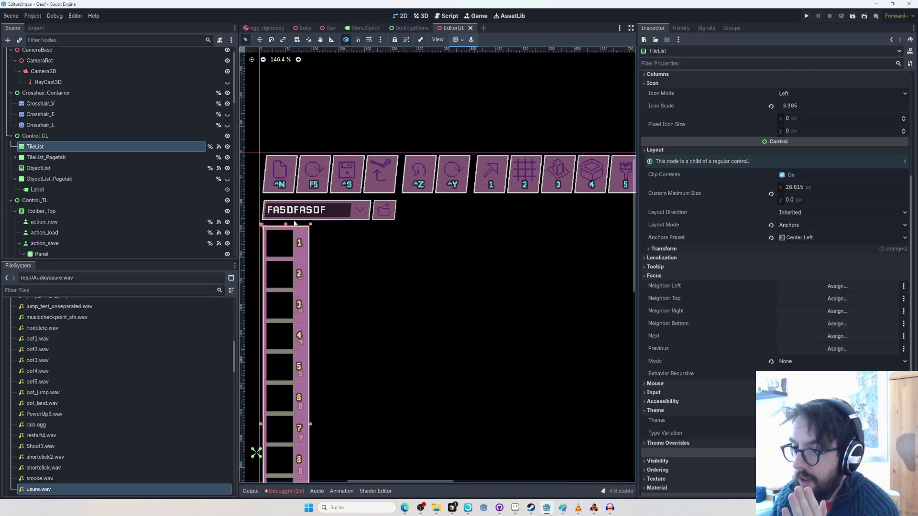
pyautogui.scroll(-4, 349, 241)
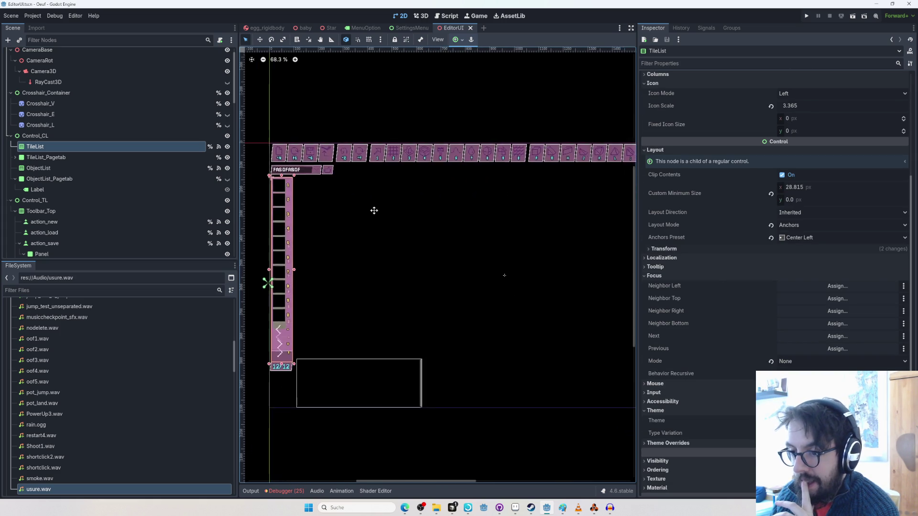
pyautogui.moveTo(360, 237)
pyautogui.mouseDown()
pyautogui.moveTo(359, 256)
pyautogui.moveTo(324, 236)
pyautogui.moveTo(260, 259)
pyautogui.moveTo(338, 293)
pyautogui.moveTo(347, 286)
pyautogui.mouseUp()
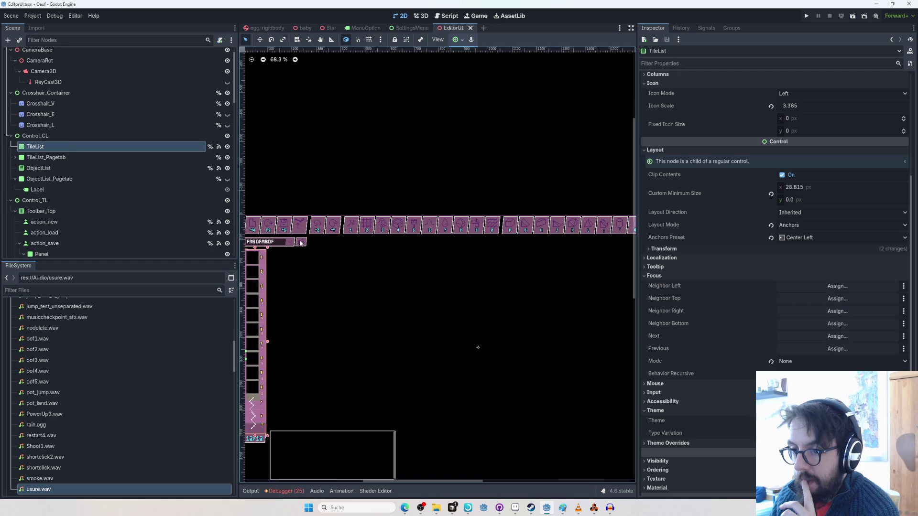
pyautogui.click(301, 243)
pyautogui.click(105, 240)
pyautogui.click(110, 250)
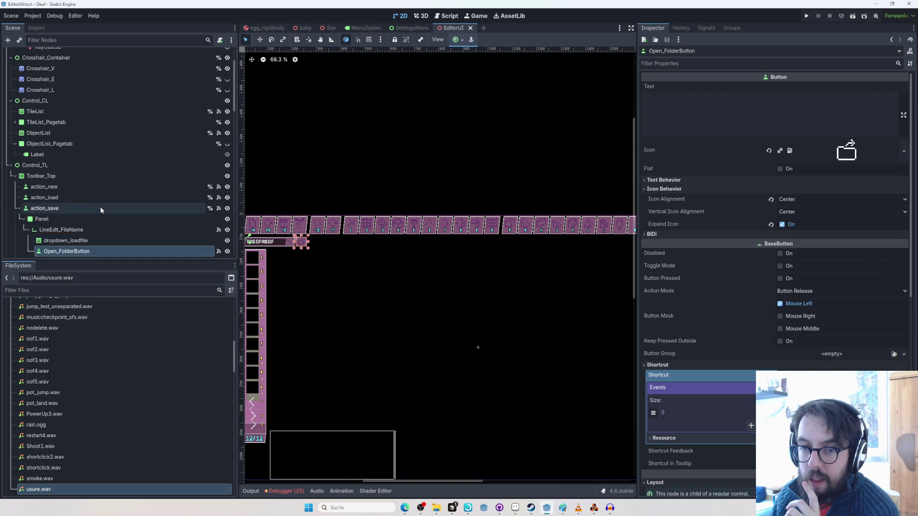
pyautogui.scroll(-3, 101, 210)
pyautogui.click(84, 188)
pyautogui.click(92, 199)
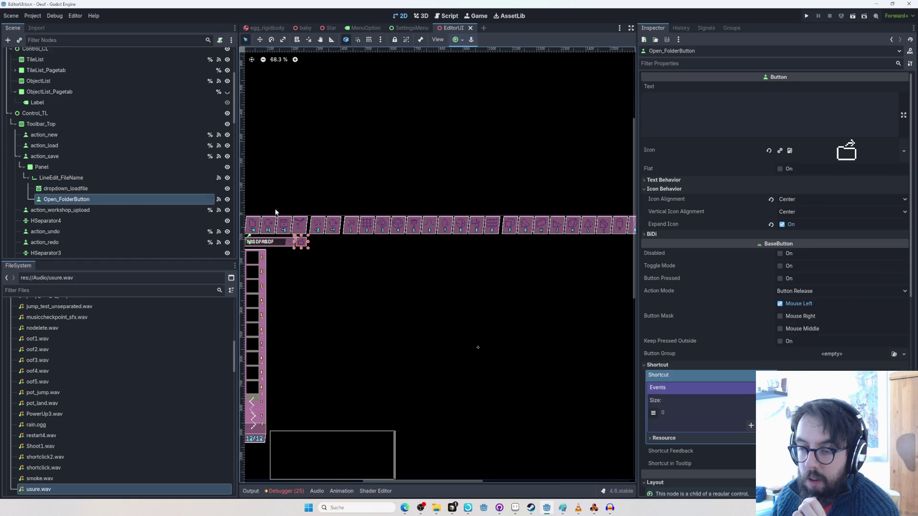
pyautogui.moveTo(374, 252)
pyautogui.mouseDown()
pyautogui.moveTo(338, 238)
pyautogui.moveTo(454, 279)
pyautogui.moveTo(317, 252)
pyautogui.mouseUp()
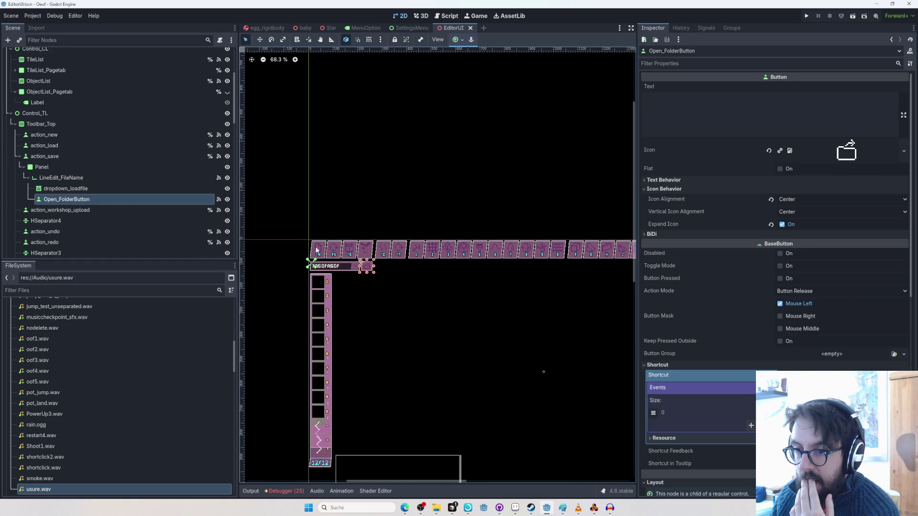
pyautogui.scroll(9, 368, 241)
pyautogui.click(442, 254)
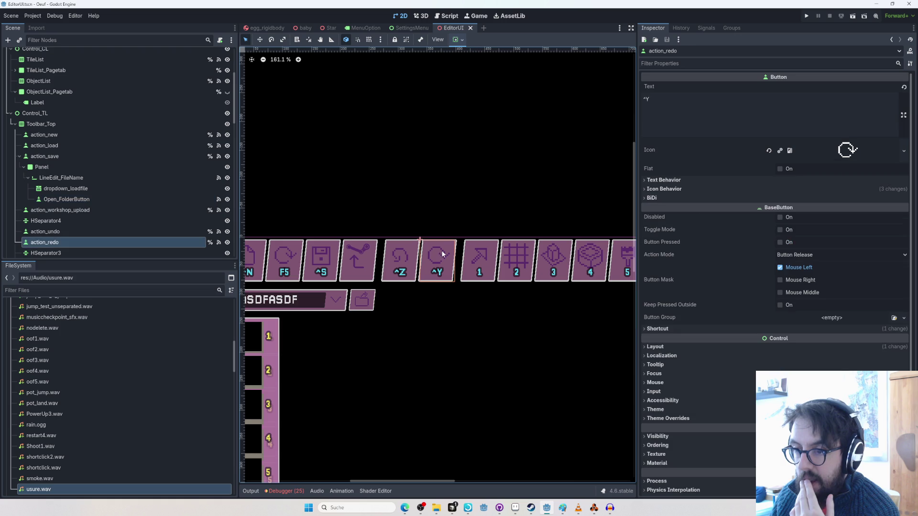
pyautogui.click(397, 258)
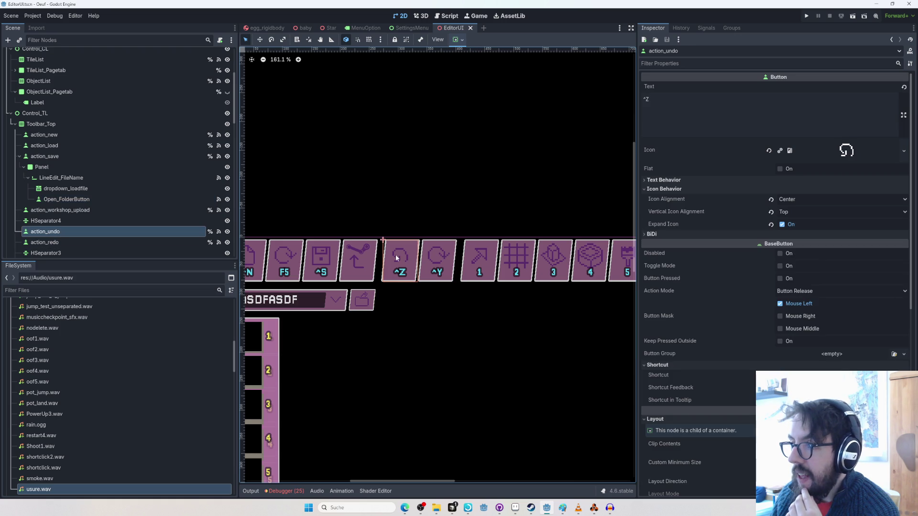
pyautogui.click(437, 255)
pyautogui.scroll(-6, 435, 282)
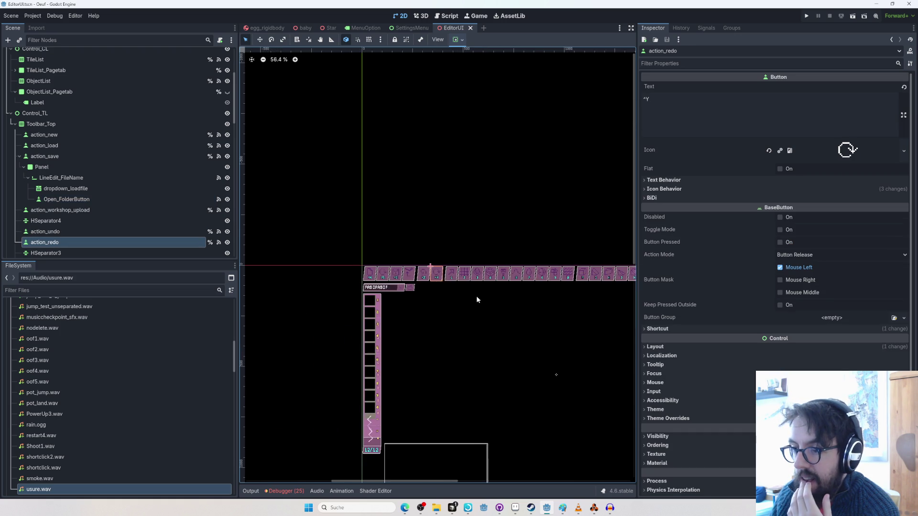
pyautogui.scroll(1, 384, 274)
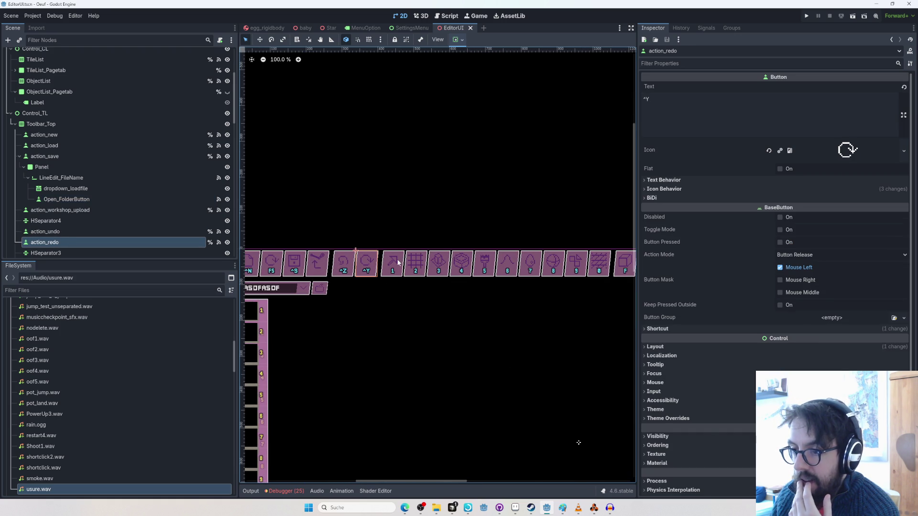
pyautogui.click(397, 263)
pyautogui.moveTo(462, 316); pyautogui.dragTo(418, 298)
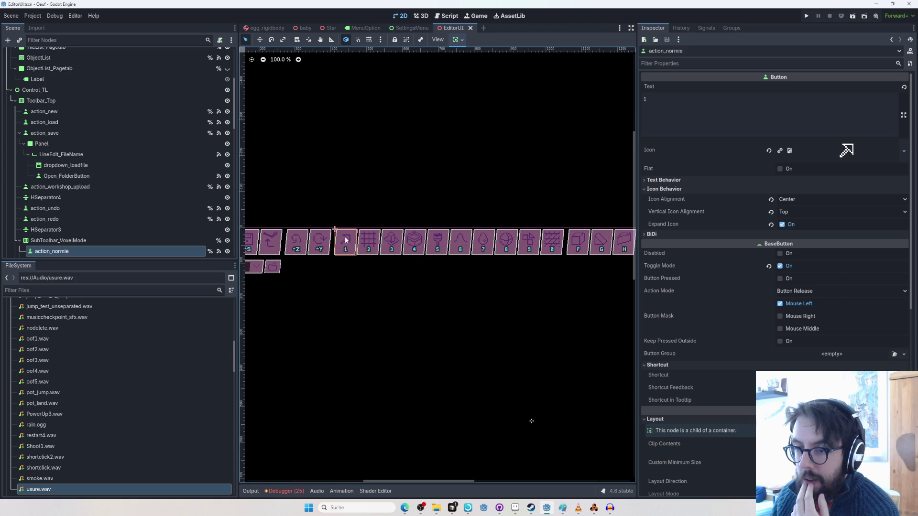
pyautogui.scroll(-5, 346, 240)
pyautogui.scroll(6, 351, 245)
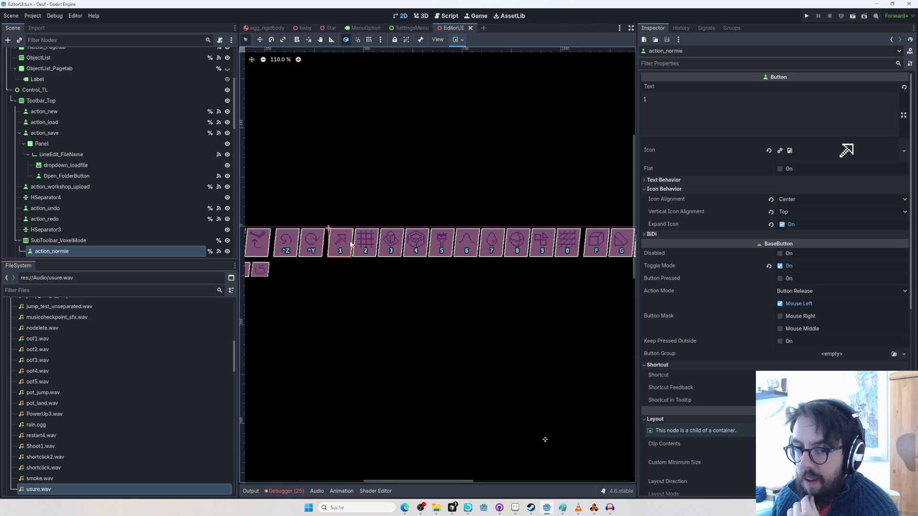
pyautogui.click(400, 511)
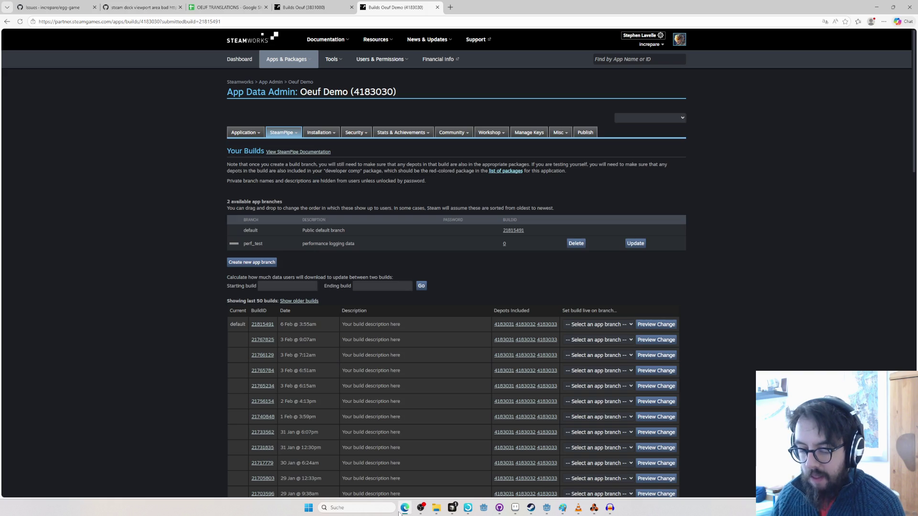
pyautogui.click(400, 512)
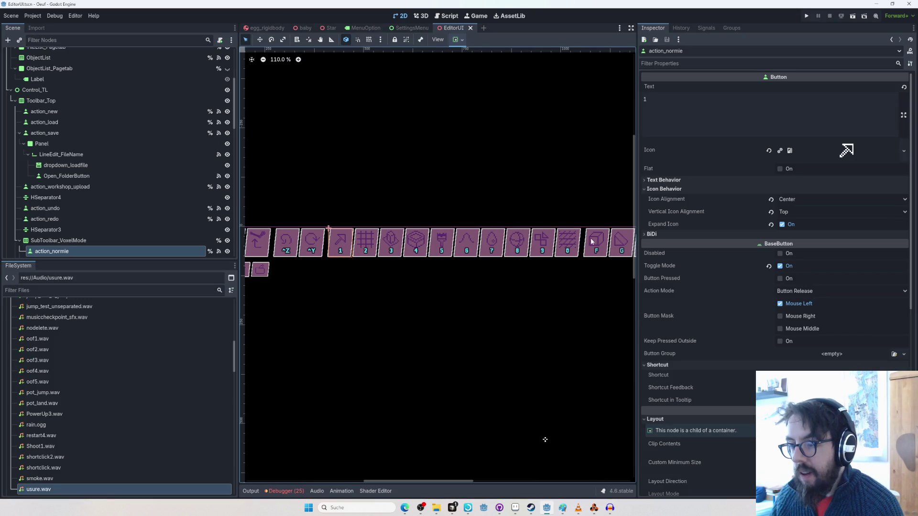
pyautogui.click(597, 244)
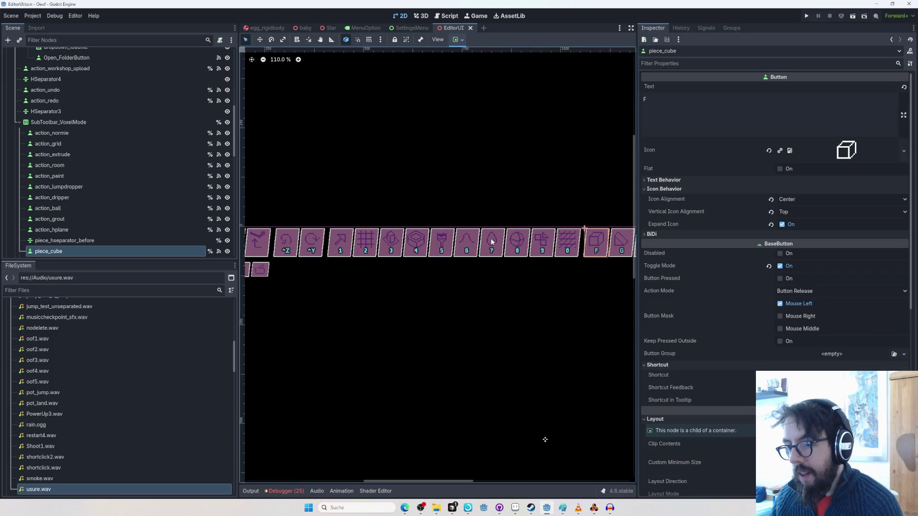
pyautogui.click(336, 237)
pyautogui.scroll(-3, 337, 239)
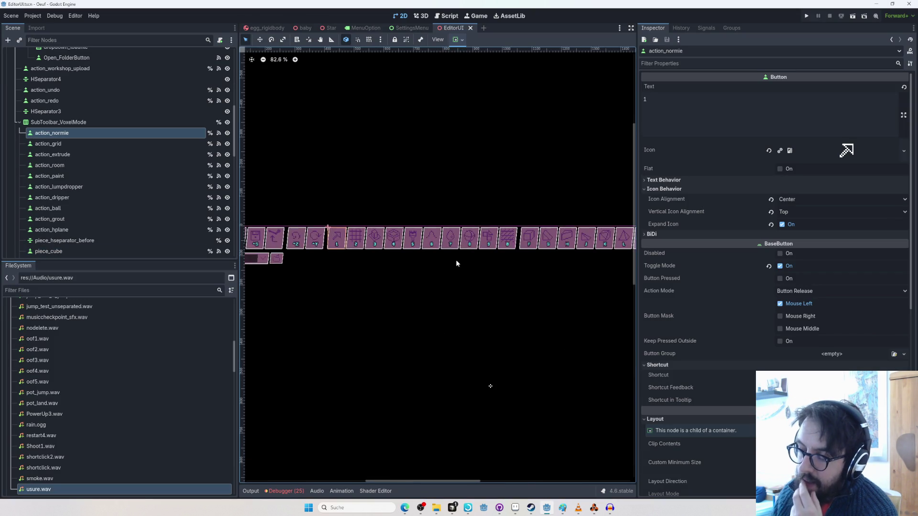
pyautogui.scroll(5, 533, 251)
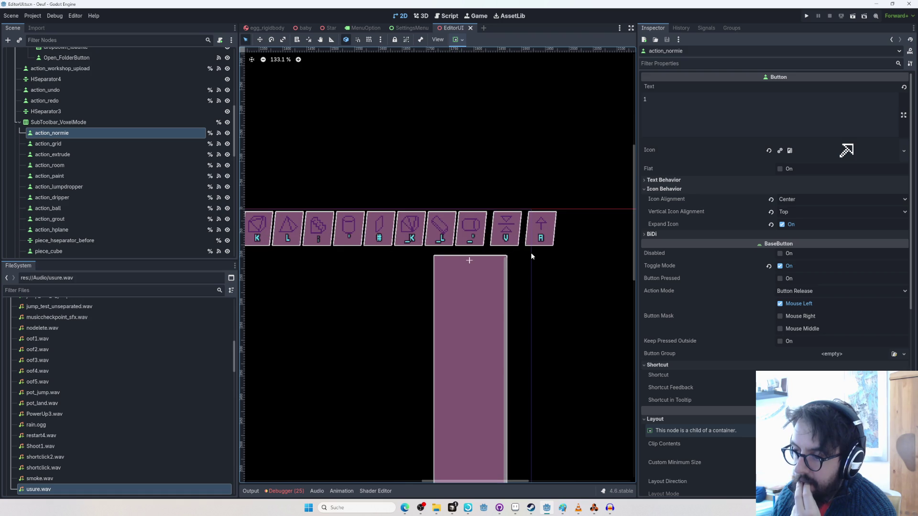
pyautogui.scroll(-3, 508, 226)
pyautogui.scroll(2, 510, 227)
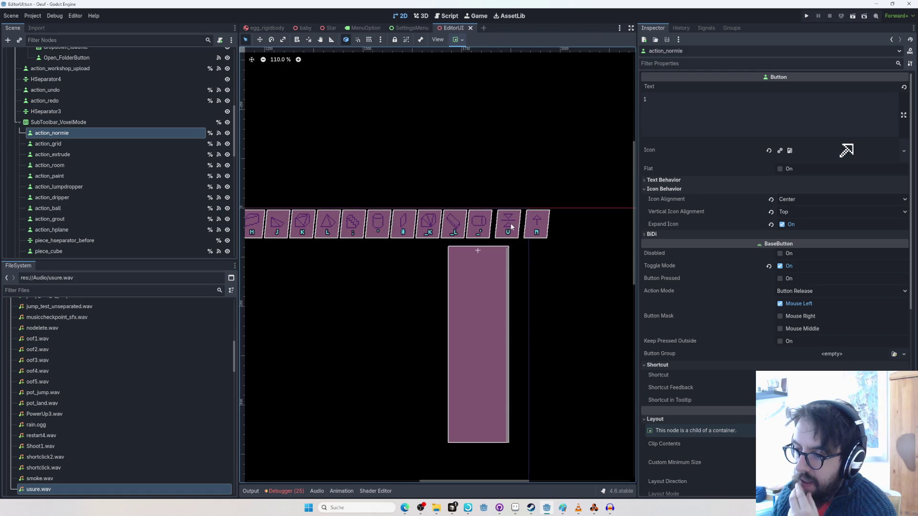
pyautogui.scroll(-7, 510, 227)
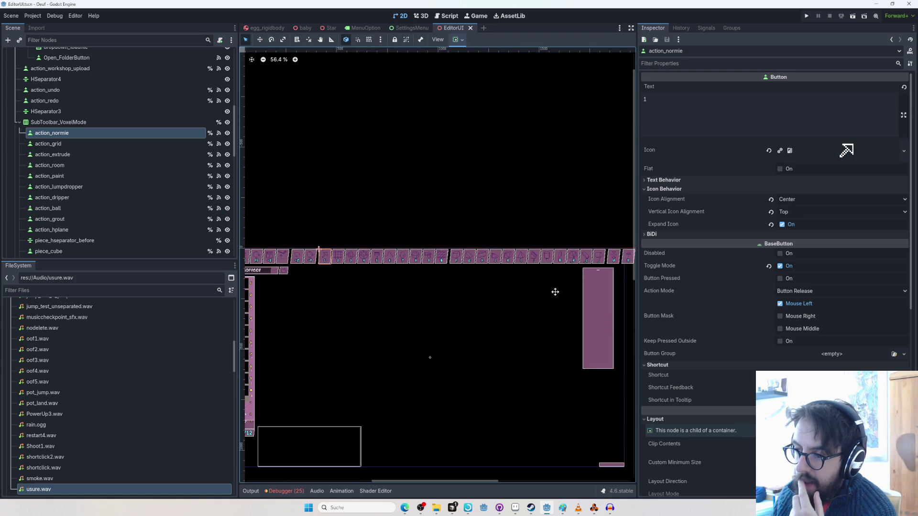
pyautogui.moveTo(526, 292); pyautogui.dragTo(485, 286)
pyautogui.click(393, 250)
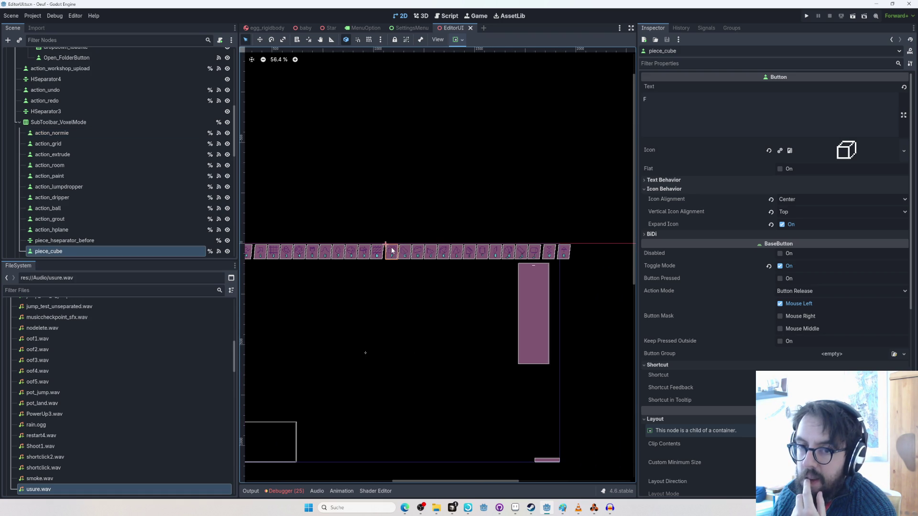
pyautogui.click(17, 126)
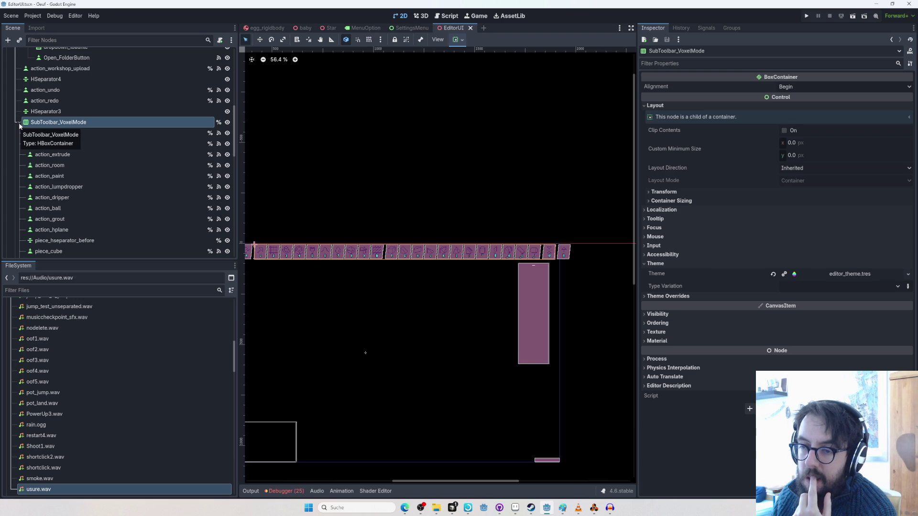
pyautogui.scroll(2, 23, 124)
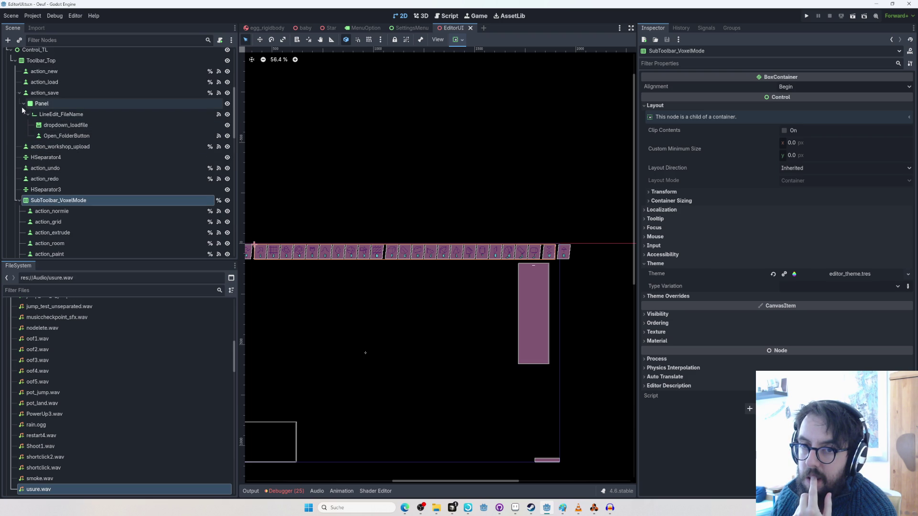
pyautogui.click(19, 158)
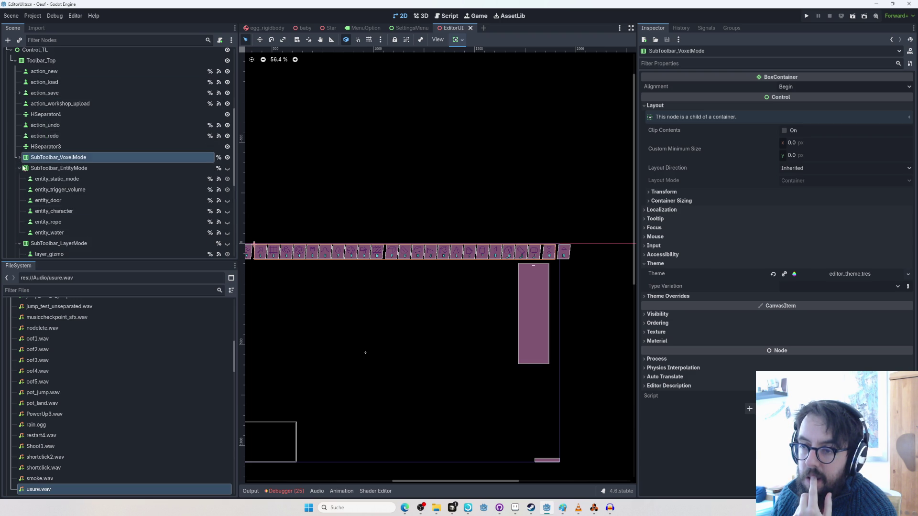
pyautogui.scroll(1, 344, 271)
pyautogui.moveTo(351, 272)
pyautogui.mouseDown()
pyautogui.moveTo(523, 303)
pyautogui.moveTo(497, 300)
pyautogui.moveTo(488, 279)
pyautogui.mouseUp()
pyautogui.click(355, 258)
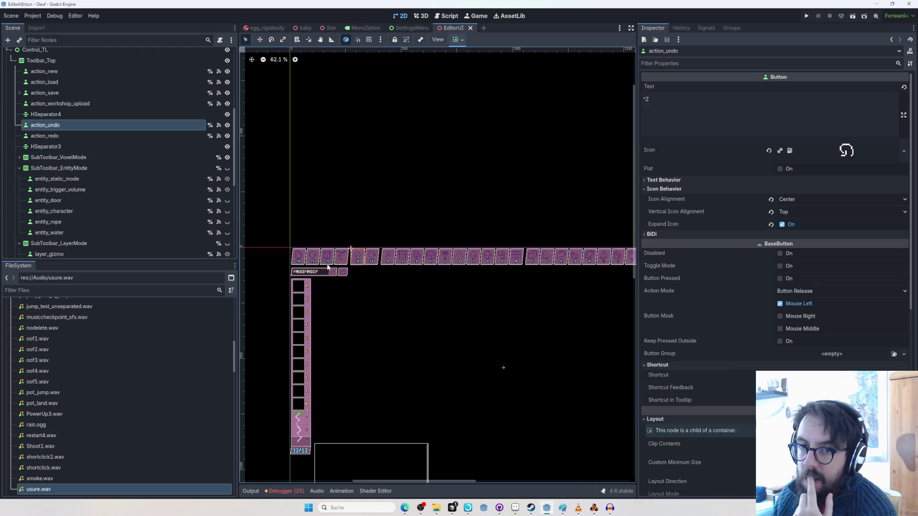
pyautogui.moveTo(435, 302)
pyautogui.mouseDown()
pyautogui.moveTo(324, 322)
pyautogui.moveTo(339, 324)
pyautogui.mouseUp()
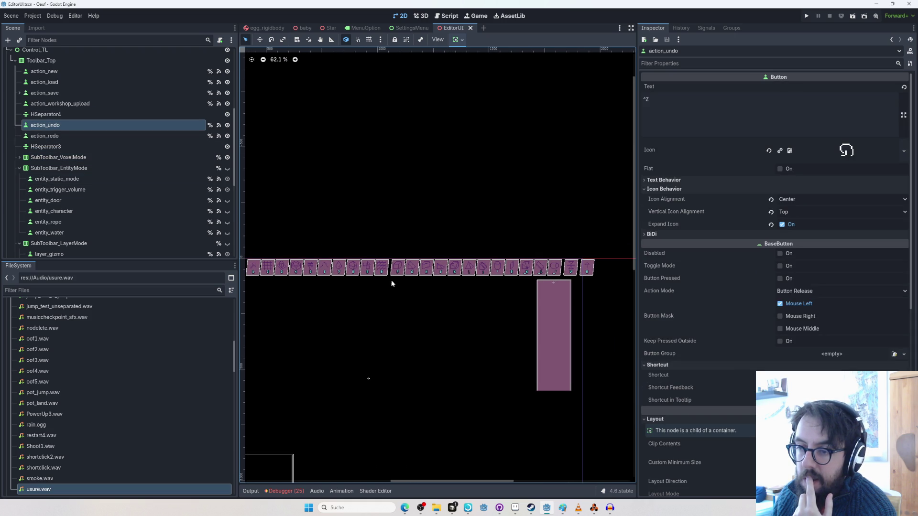
pyautogui.click(397, 267)
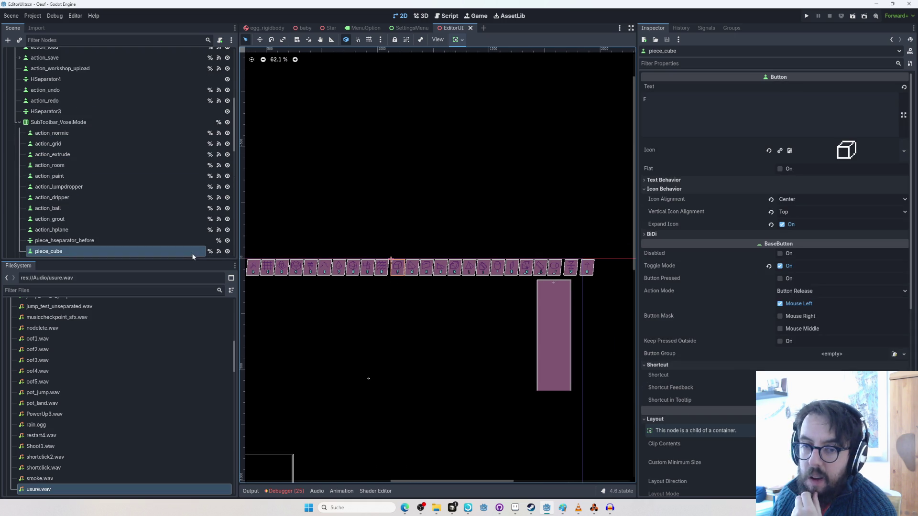
pyautogui.scroll(-3, 73, 241)
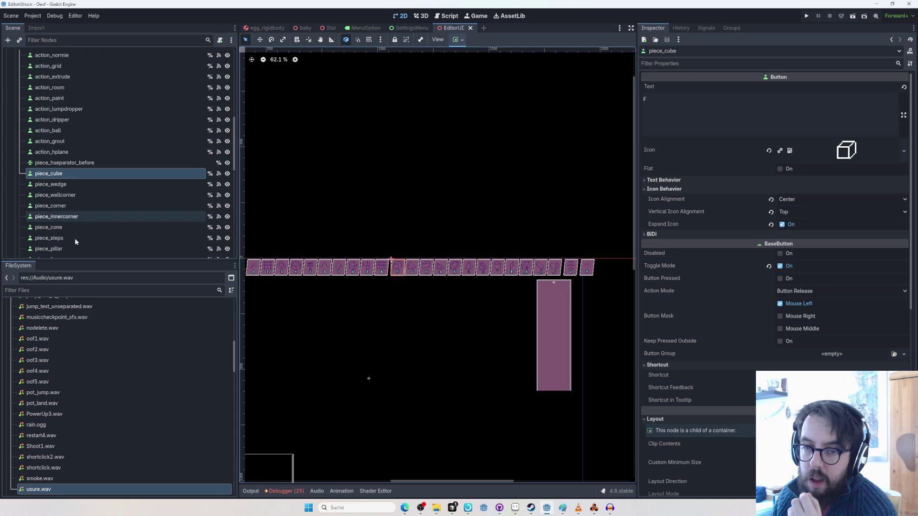
pyautogui.click(55, 163)
# Add a VBoxContainer node and place it just before piece_cube.
pyautogui.click(7, 40)
pyautogui.write('ves')
pyautogui.press('BackSpace')
pyautogui.press('BackSpace')
pyautogui.write('sep')
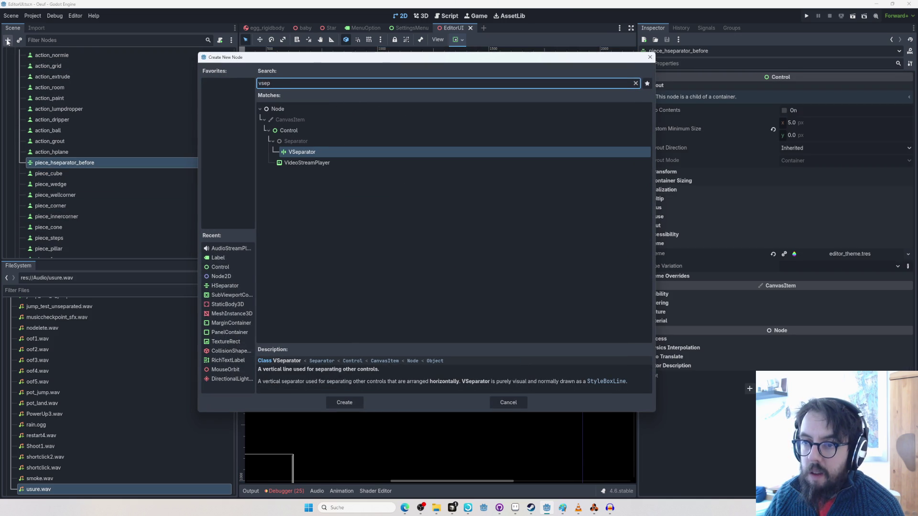
pyautogui.press('BackSpace')
pyautogui.press('BackSpace')
pyautogui.press('BackSpace')
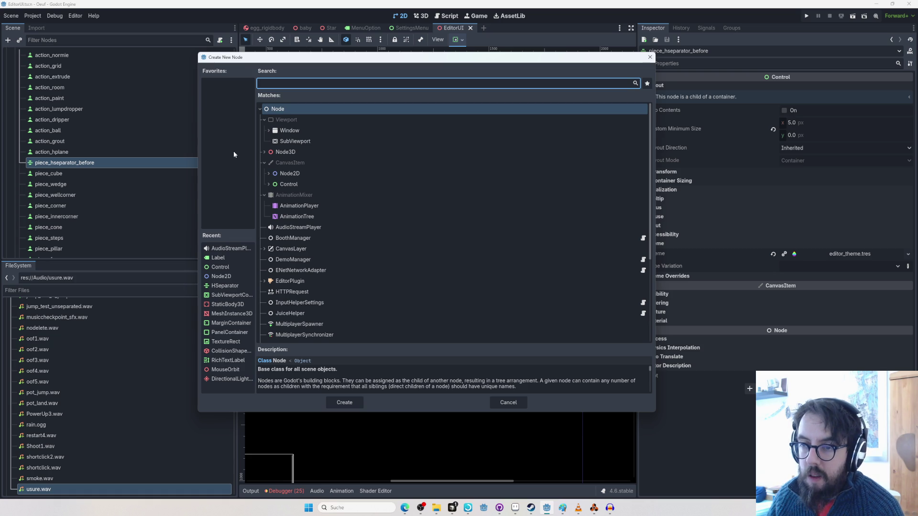
pyautogui.write('ver')
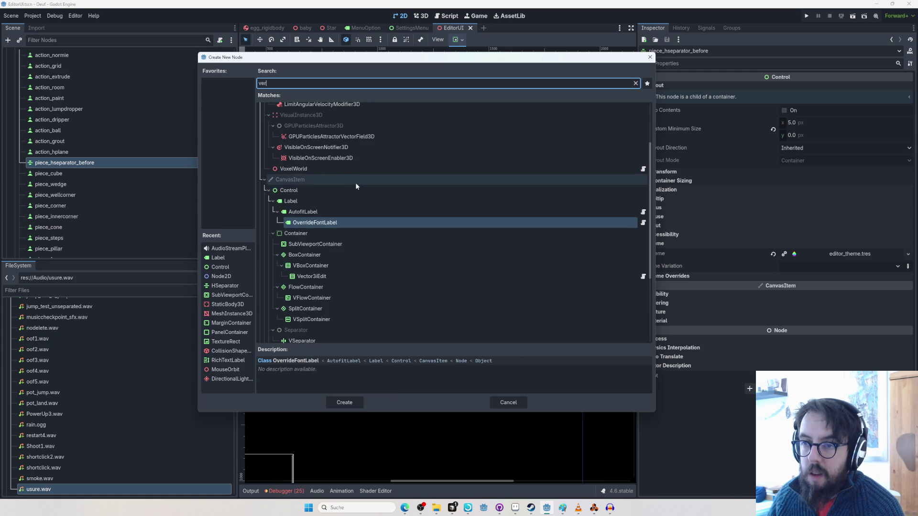
pyautogui.write('t')
pyautogui.doubleClick(333, 274)
pyautogui.moveTo(55, 174)
pyautogui.mouseDown()
pyautogui.moveTo(43, 189)
pyautogui.moveTo(42, 180)
pyautogui.mouseUp()
# Add an HBoxContainer inside the VBoxContainer and duplicate it.
pyautogui.click(8, 39)
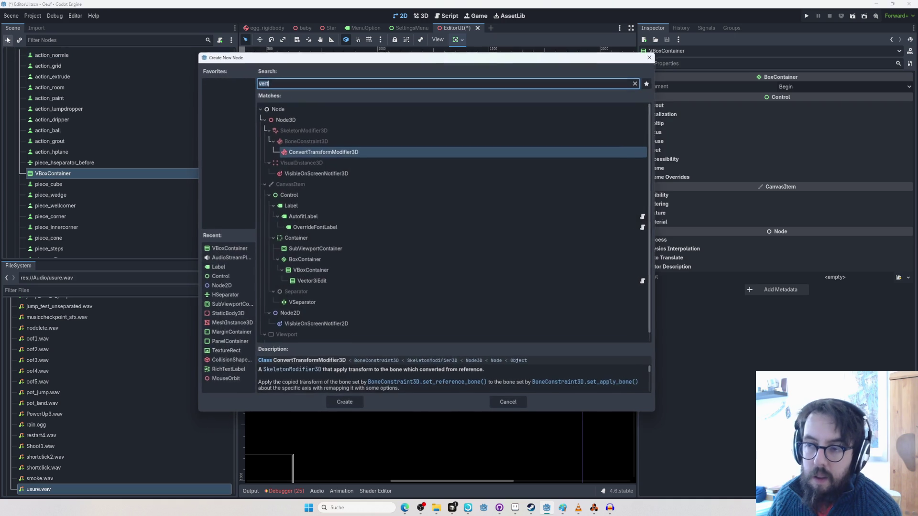
pyautogui.write('hboxcon')
pyautogui.press('Return')
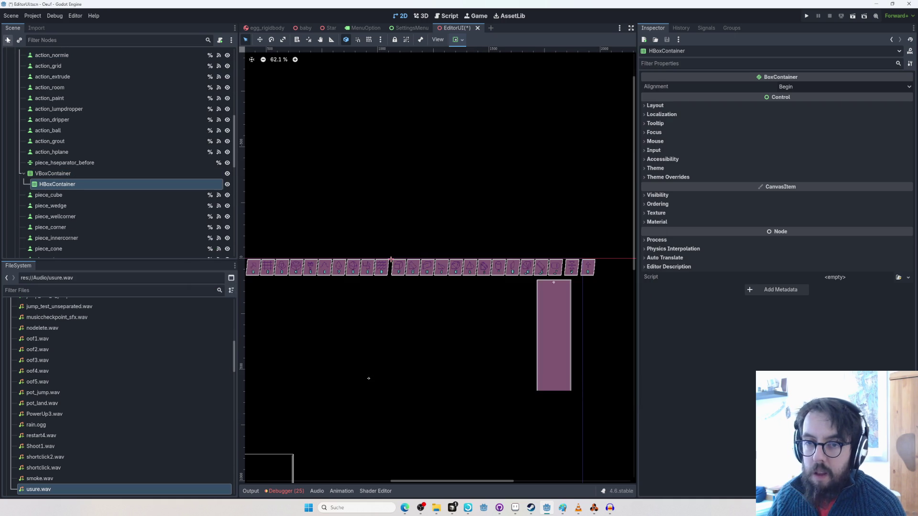
pyautogui.hotkey('ctrl', 'c')
pyautogui.hotkey('ctrl', 'v')
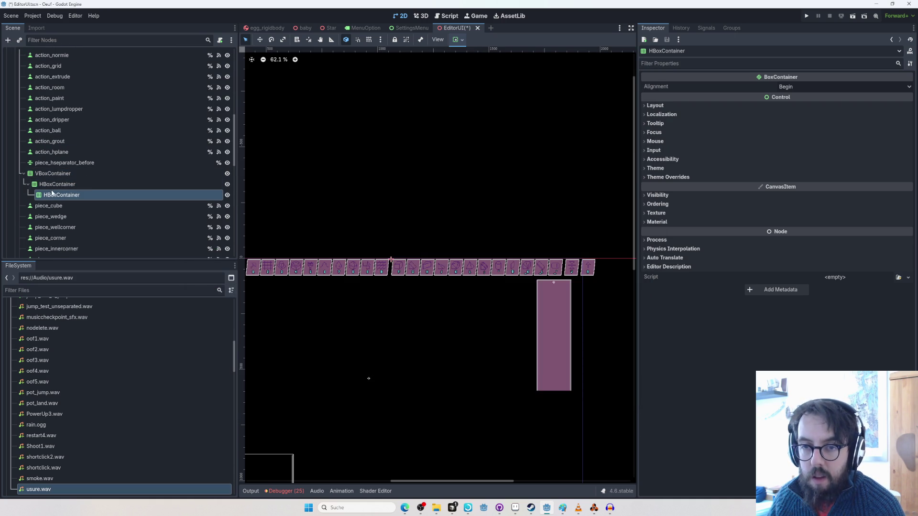
pyautogui.moveTo(48, 184); pyautogui.dragTo(47, 182)
# Select the twelve piece buttons from piece_cube to piece_pipe, then the middle separator.
pyautogui.click(51, 205)
pyautogui.scroll(-5, 52, 206)
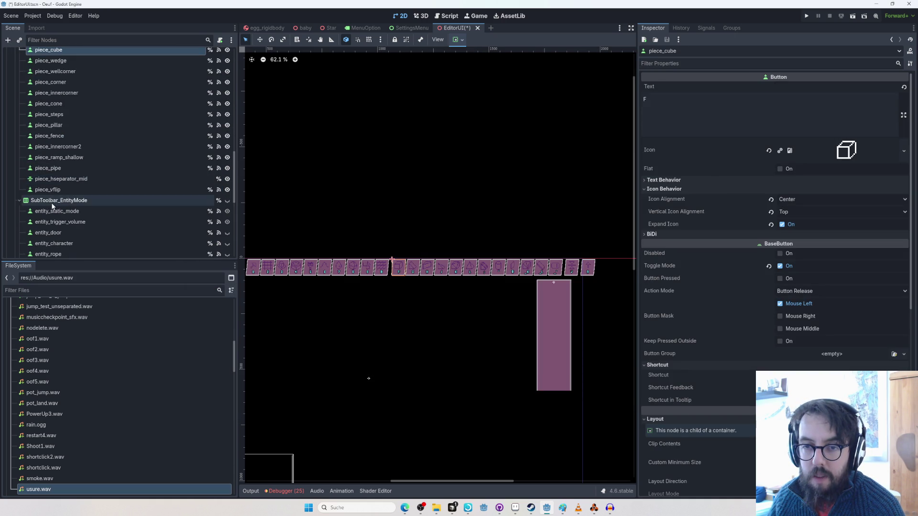
pyautogui.scroll(2, 52, 192)
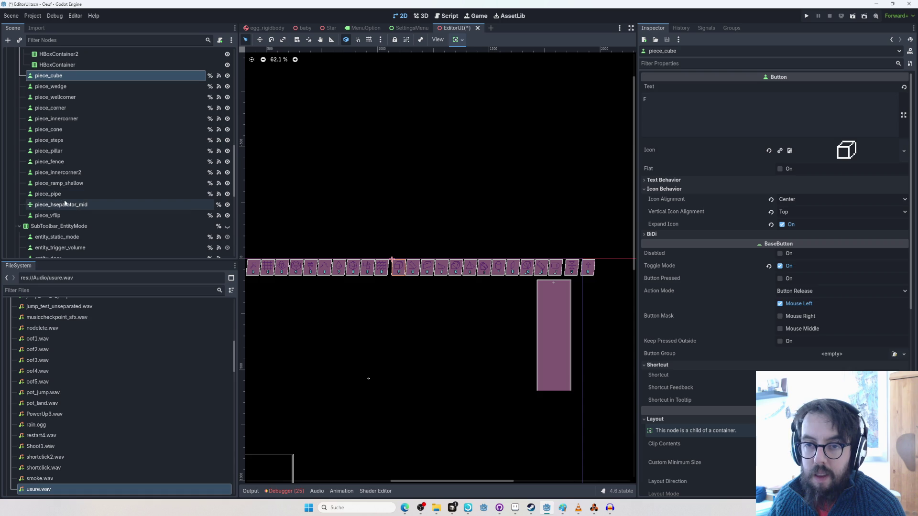
pyautogui.keyDown('shift'); pyautogui.click(65, 195); pyautogui.keyUp('shift')
pyautogui.scroll(5, 62, 194)
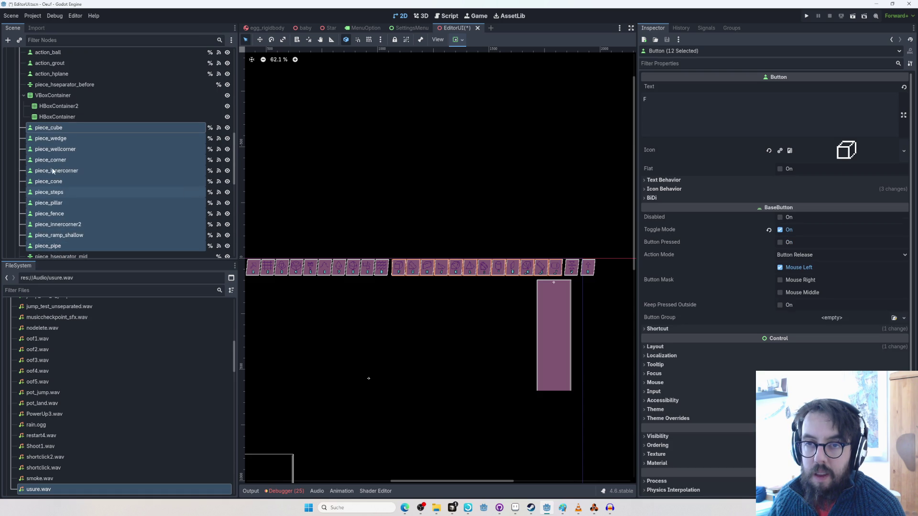
pyautogui.moveTo(48, 129); pyautogui.dragTo(51, 106)
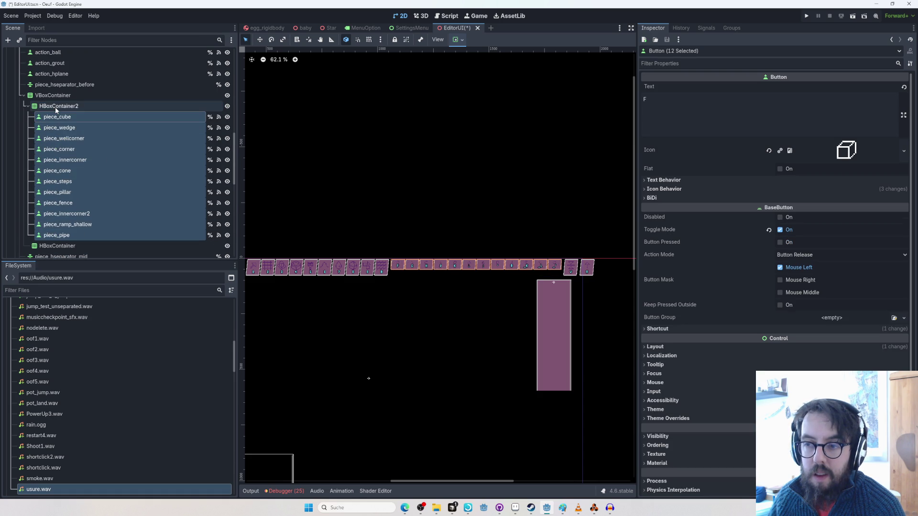
pyautogui.scroll(-7, 61, 143)
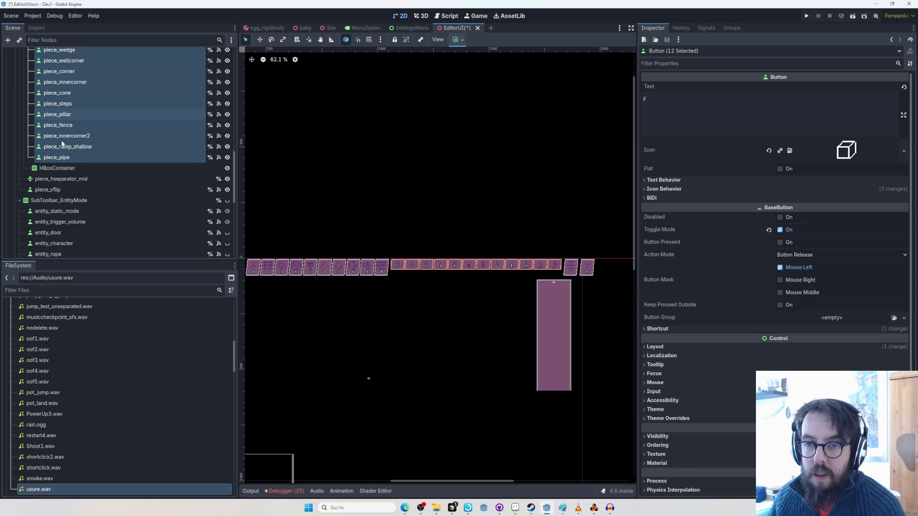
pyautogui.click(53, 179)
pyautogui.moveTo(58, 179); pyautogui.dragTo(56, 182)
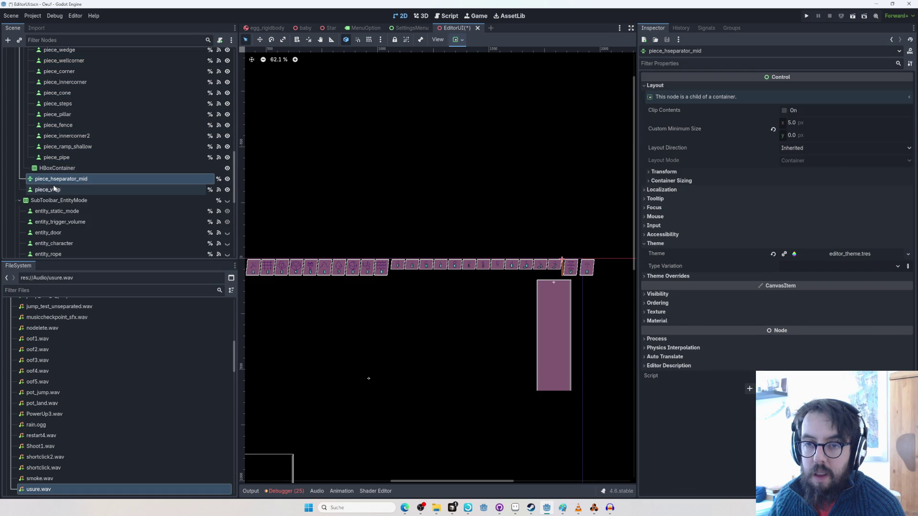
# Inspect the vertical flip, trigger volume and rotate buttons in the Scene dock.
pyautogui.click(54, 190)
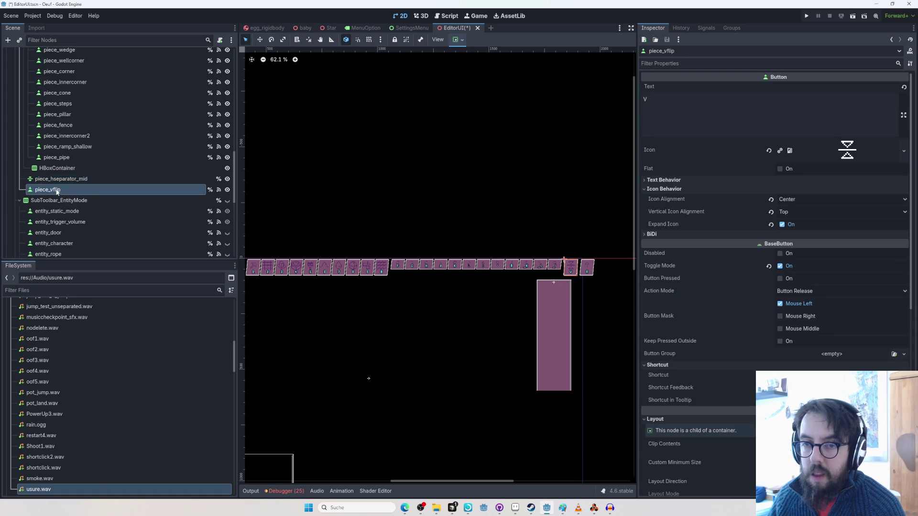
pyautogui.scroll(-1, 56, 191)
pyautogui.scroll(1, 57, 174)
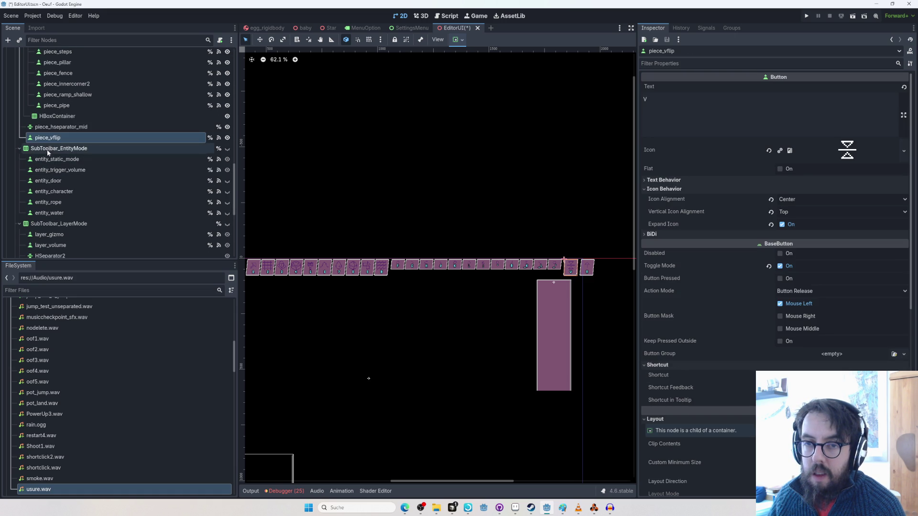
pyautogui.click(56, 159)
pyautogui.click(60, 170)
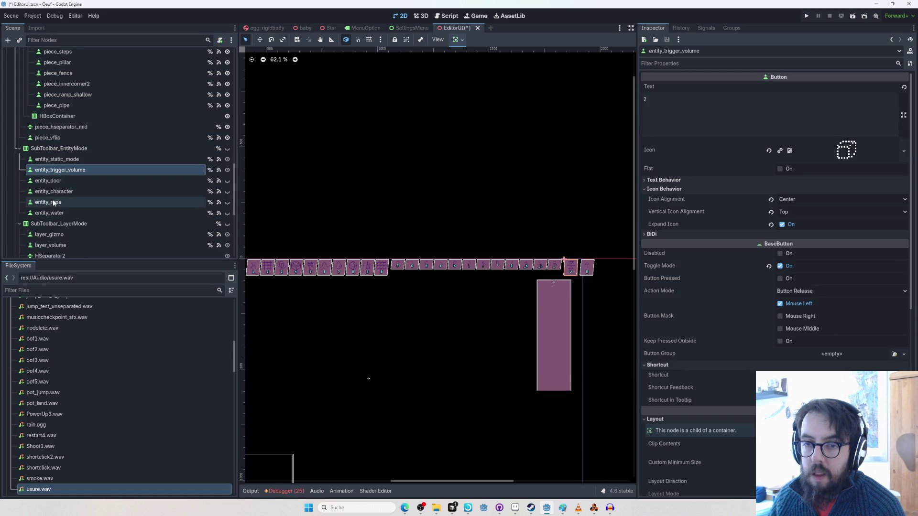
pyautogui.scroll(-3, 54, 196)
pyautogui.scroll(3, 52, 202)
pyautogui.scroll(2, 53, 202)
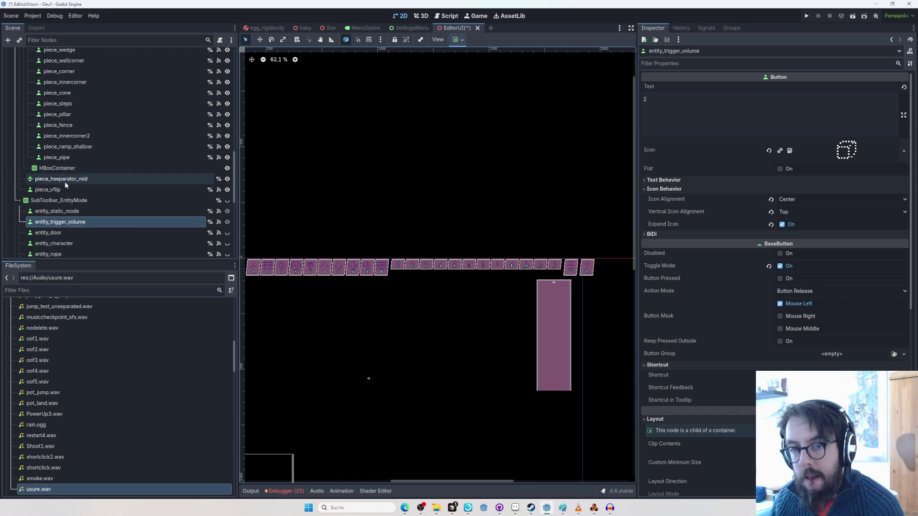
pyautogui.scroll(-7, 77, 197)
pyautogui.click(42, 169)
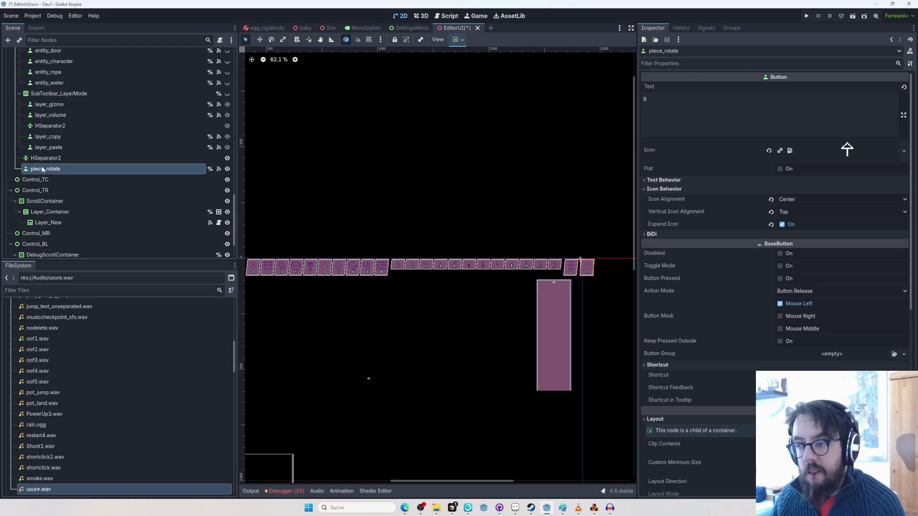
pyautogui.scroll(1, 577, 262)
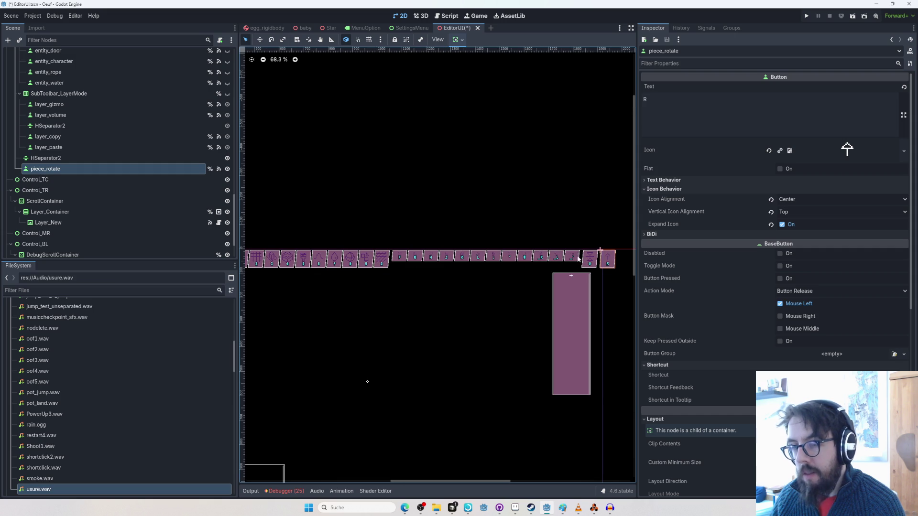
pyautogui.scroll(6, 83, 138)
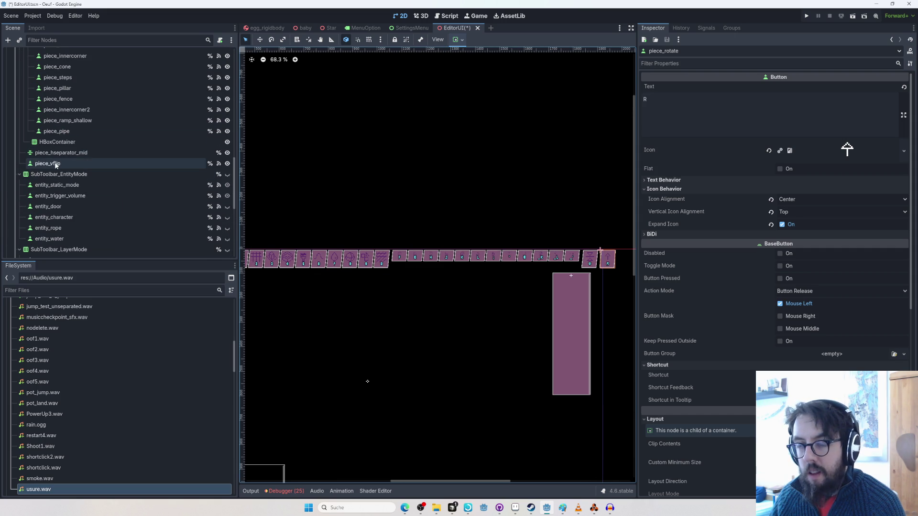
# Reparent piece_vflip into the HBoxContainer, then undo the last regrouping step.
pyautogui.click(55, 164)
pyautogui.moveTo(61, 144); pyautogui.dragTo(62, 143)
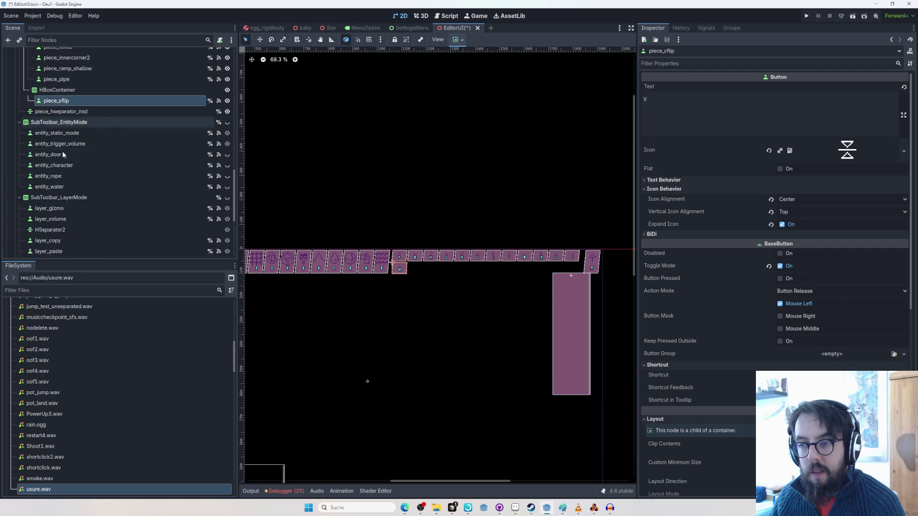
pyautogui.scroll(5, 59, 189)
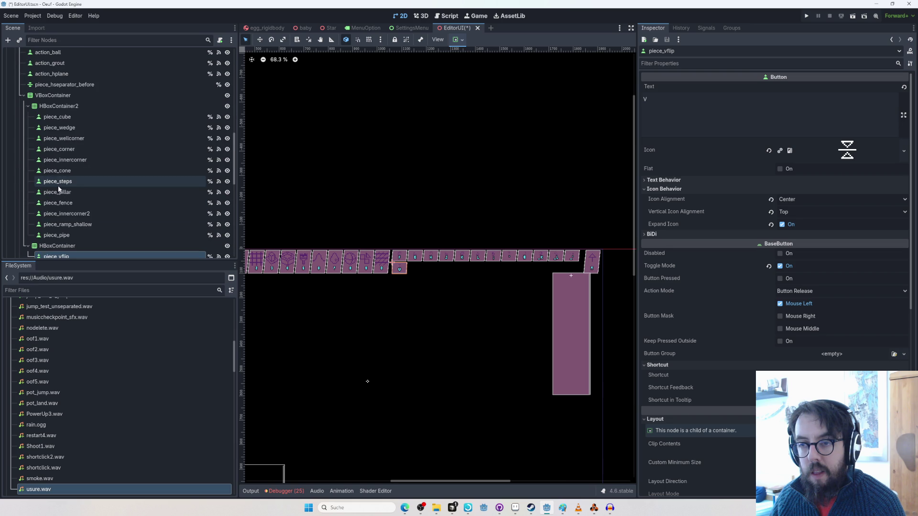
pyautogui.hotkey('ctrl', 'z')
pyautogui.hotkey('ctrl', 'z')
pyautogui.hotkey('ctrl', 'z')
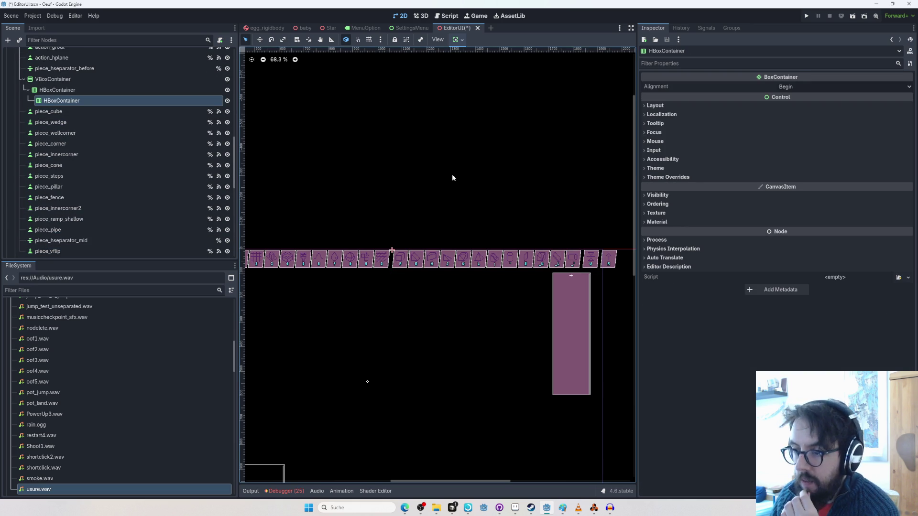
# Undo back to the saved, ungrouped toolbar layout.
pyautogui.moveTo(461, 186)
pyautogui.mouseDown()
pyautogui.moveTo(484, 181)
pyautogui.moveTo(458, 176)
pyautogui.mouseUp()
pyautogui.scroll(2, 23, 96)
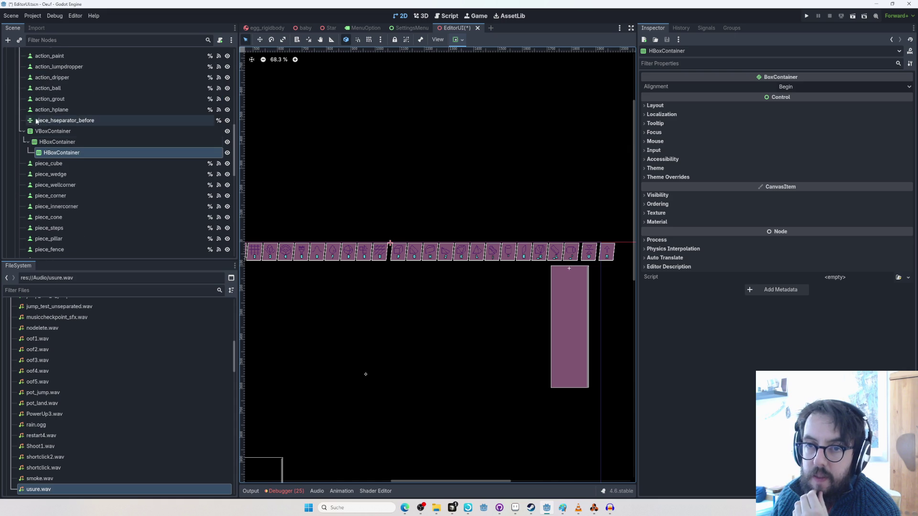
pyautogui.hotkey('ctrl', 'z')
pyautogui.hotkey('ctrl', 'z')
pyautogui.hotkey('ctrl', 'z')
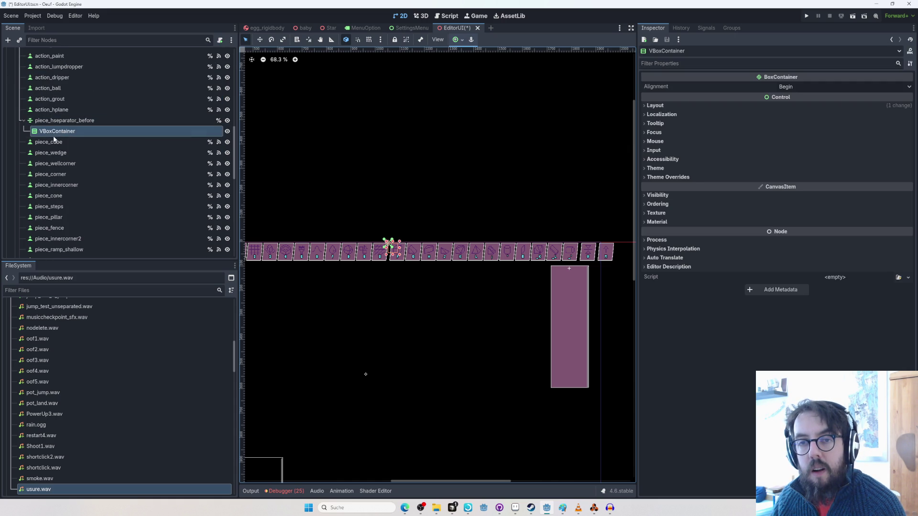
pyautogui.scroll(4, 45, 125)
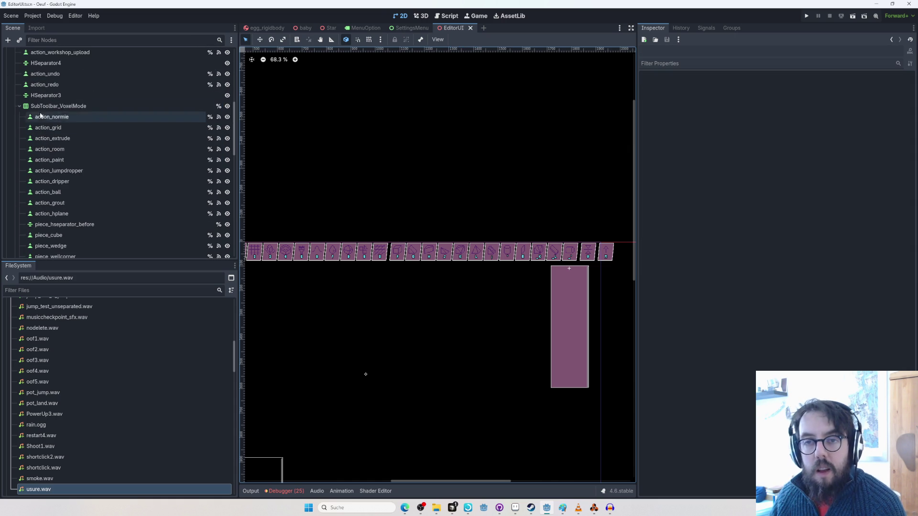
# Collapse the SubToolbar_VoxelMode, EntityMode and LayerMode nodes and select Toolbar_Top.
pyautogui.click(30, 109)
pyautogui.click(19, 107)
pyautogui.click(19, 117)
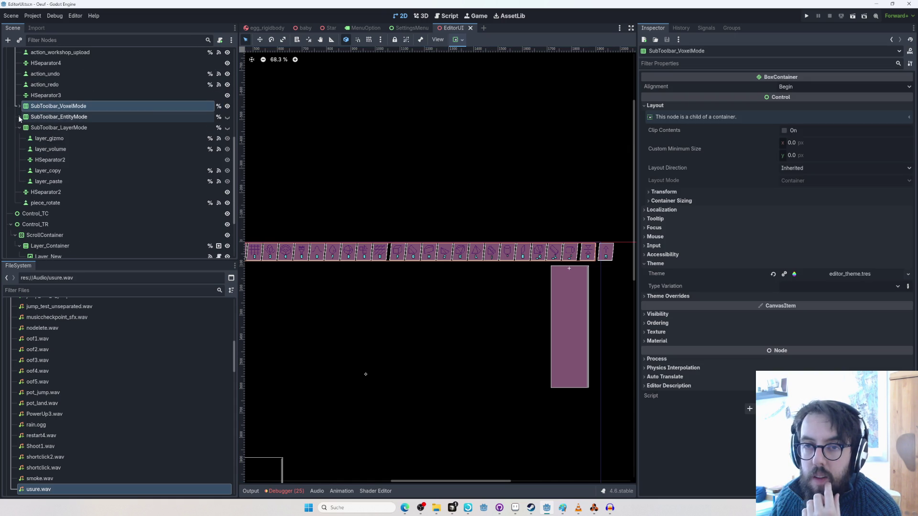
pyautogui.click(19, 128)
pyautogui.click(45, 106)
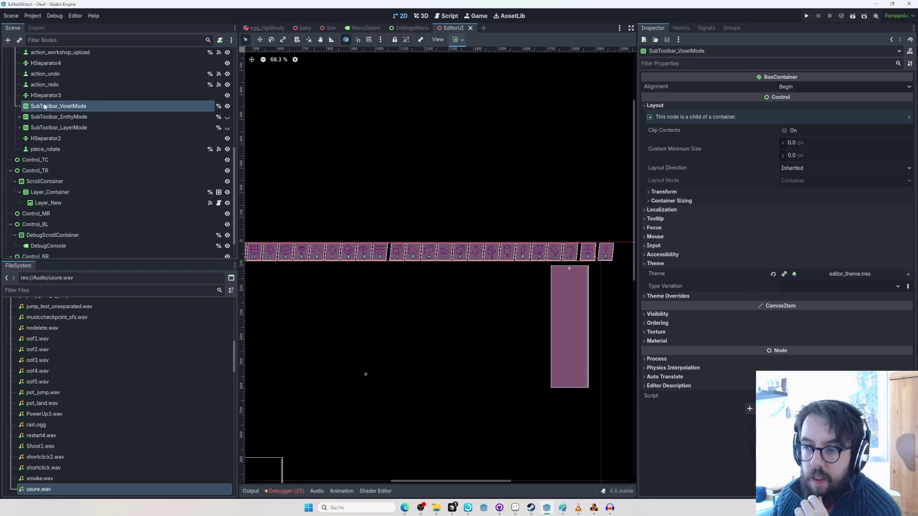
pyautogui.moveTo(382, 154); pyautogui.dragTo(388, 154)
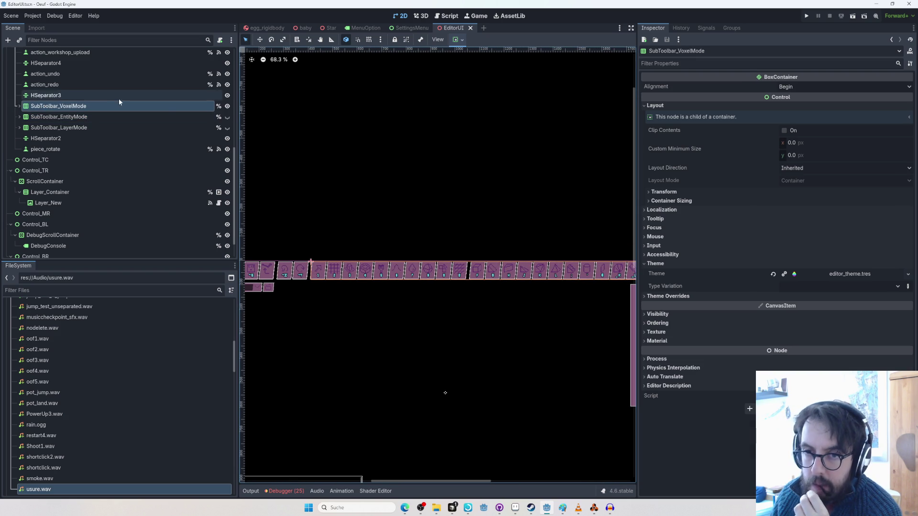
pyautogui.click(20, 106)
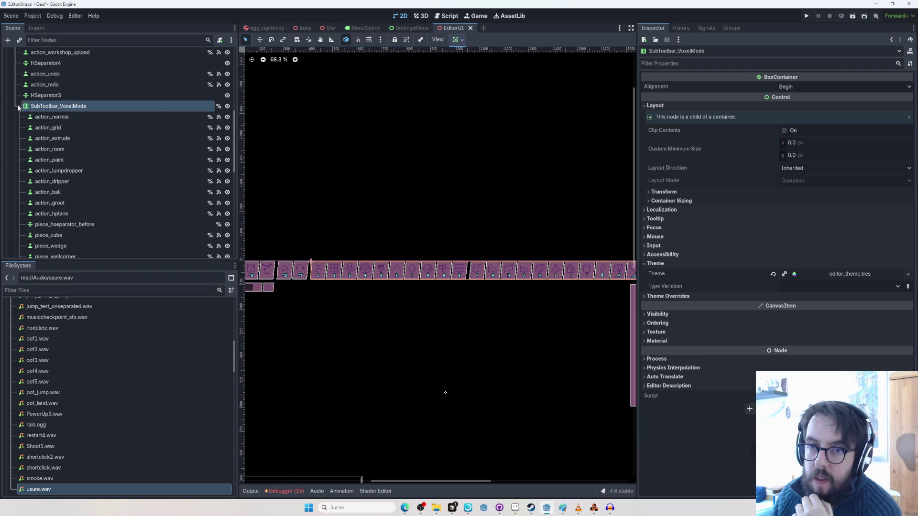
pyautogui.click(18, 106)
pyautogui.click(37, 98)
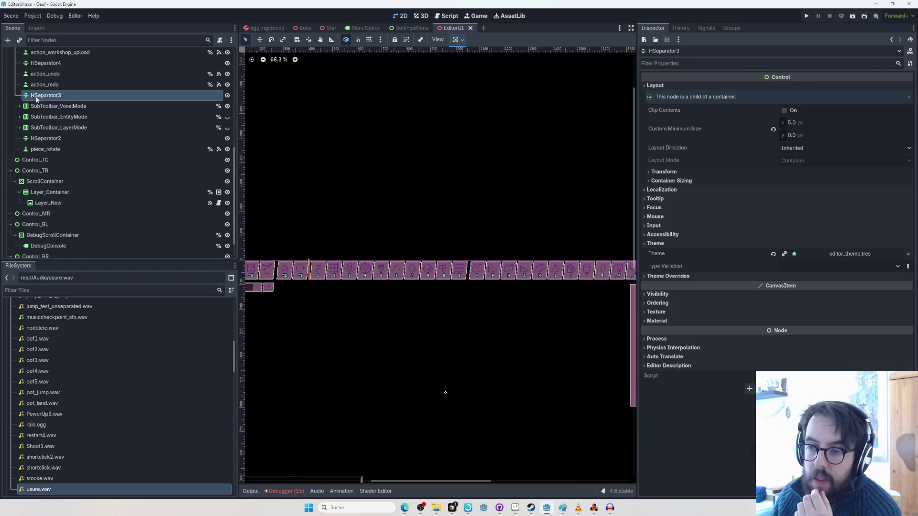
pyautogui.scroll(3, 36, 99)
pyautogui.click(37, 88)
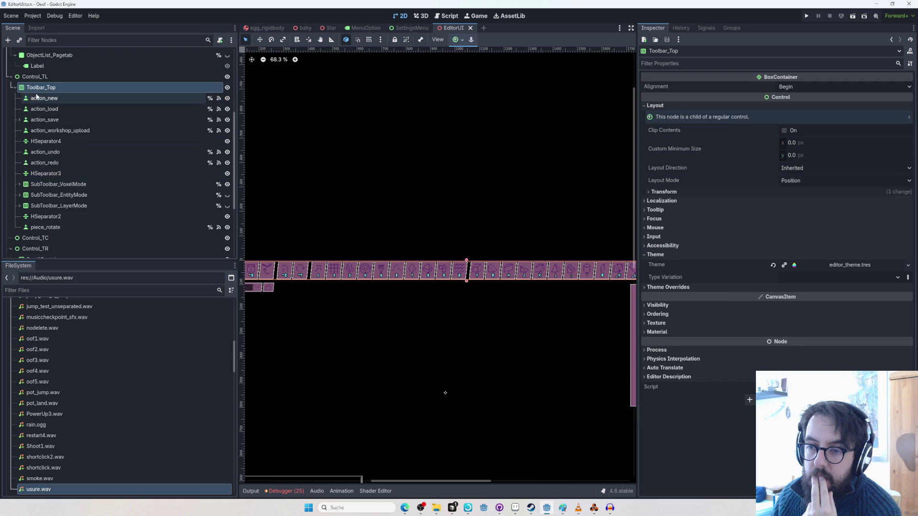
# Centre the toolbar and layer list on the canvas, selecting piece_rotate along the way.
pyautogui.moveTo(287, 236)
pyautogui.mouseDown()
pyautogui.moveTo(360, 203)
pyautogui.moveTo(189, 212)
pyautogui.mouseUp()
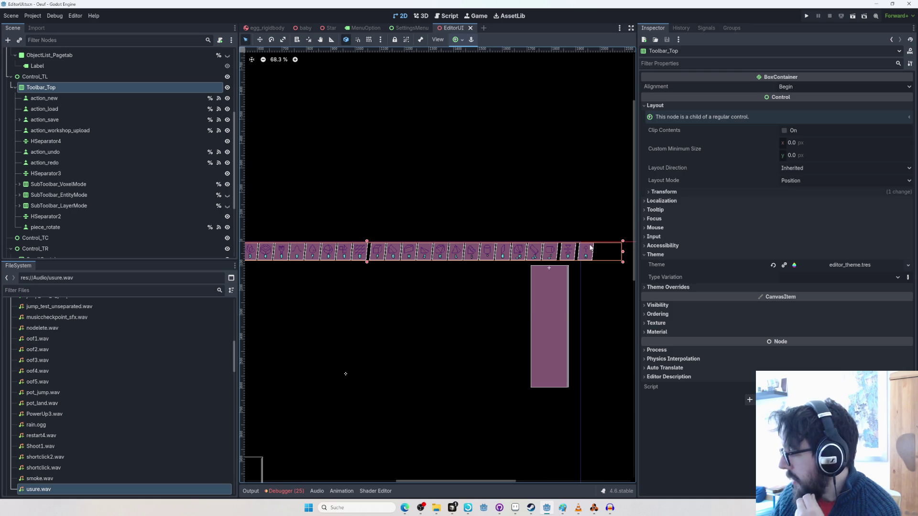
pyautogui.scroll(-3, 131, 165)
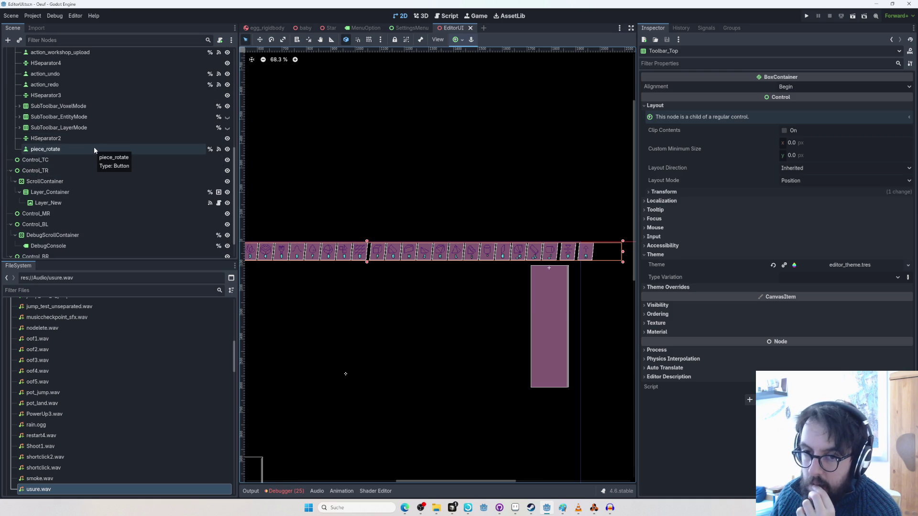
pyautogui.click(94, 148)
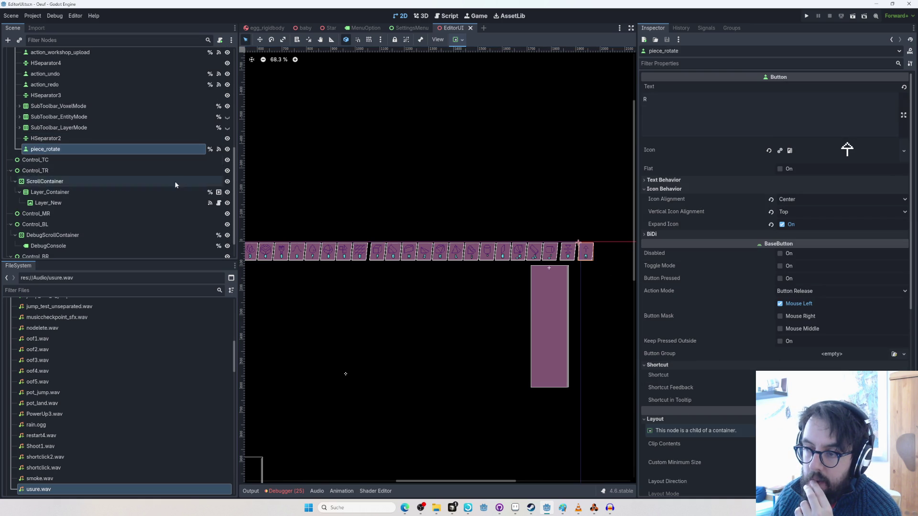
pyautogui.moveTo(461, 194)
pyautogui.mouseDown()
pyautogui.moveTo(554, 177)
pyautogui.moveTo(444, 177)
pyautogui.mouseUp()
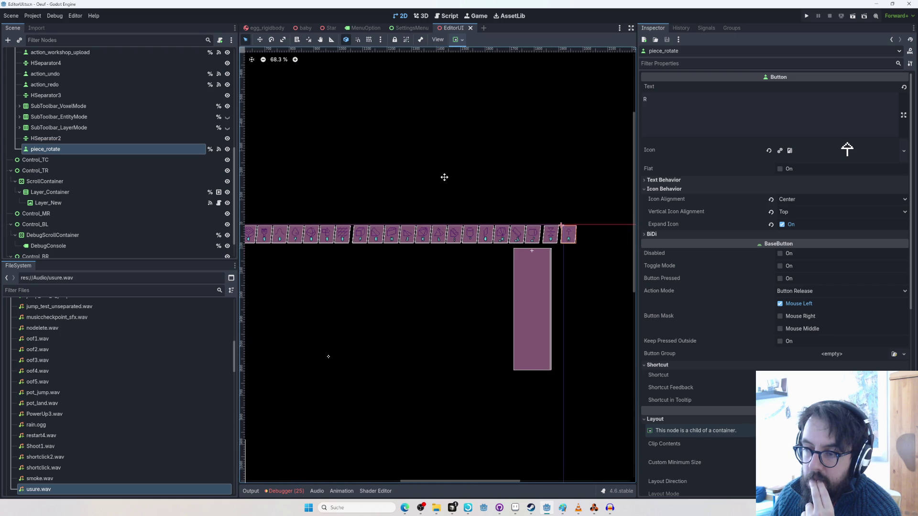
pyautogui.moveTo(444, 177); pyautogui.dragTo(447, 182)
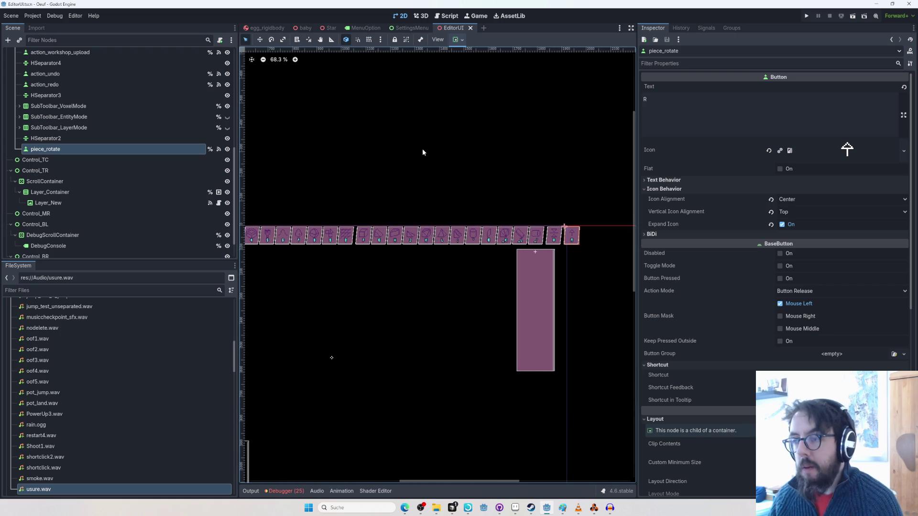
pyautogui.scroll(-2, 413, 130)
pyautogui.scroll(2, 360, 185)
pyautogui.moveTo(360, 184)
pyautogui.mouseDown()
pyautogui.moveTo(530, 214)
pyautogui.moveTo(515, 207)
pyautogui.mouseUp()
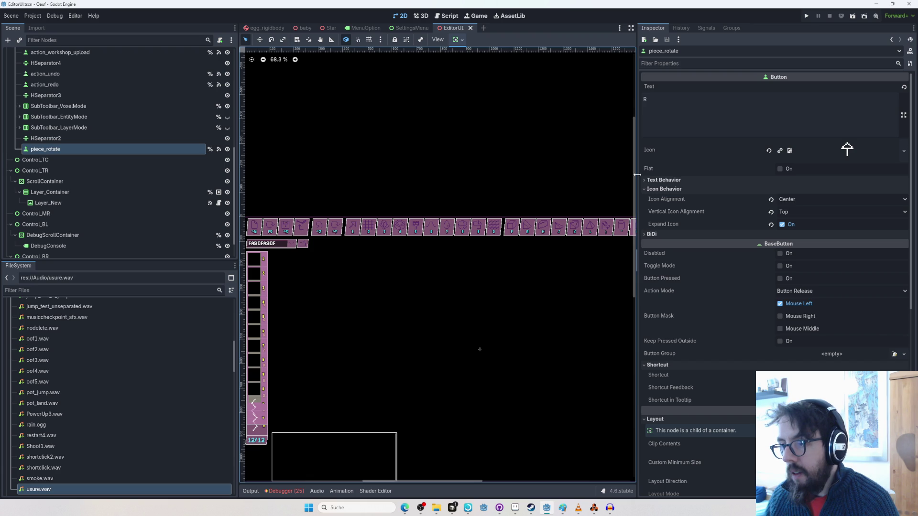
# Drag the Inspector splitter right to widen the viewport and show the whole toolbar.
pyautogui.moveTo(638, 174); pyautogui.dragTo(790, 174)
pyautogui.moveTo(520, 279); pyautogui.dragTo(551, 271)
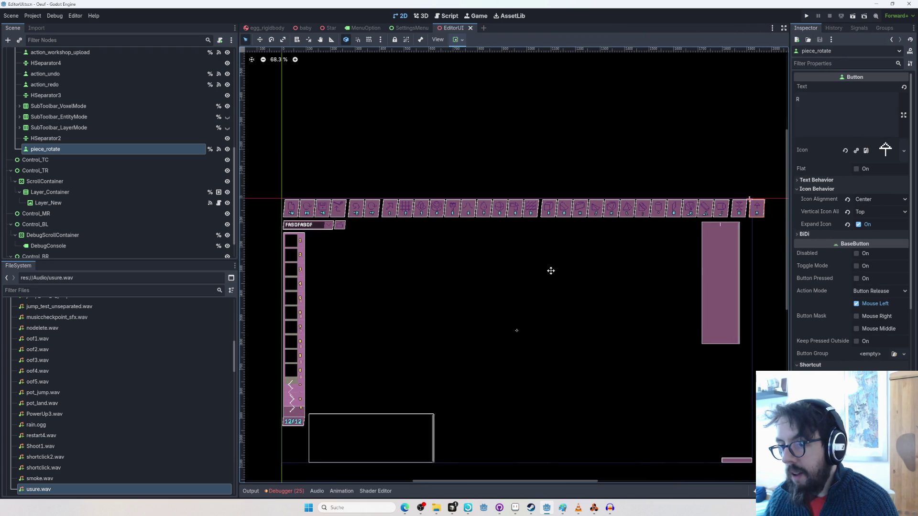
pyautogui.click(499, 508)
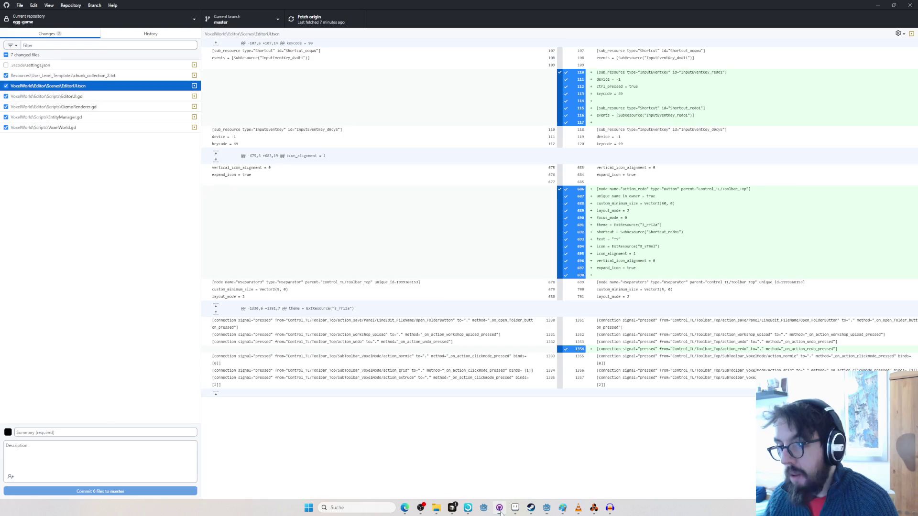
# Review the chunk_collection_2.txt, EditorUI.gd and GizmoRenderer.gd diffs in the Changes list.
pyautogui.click(83, 76)
pyautogui.click(95, 96)
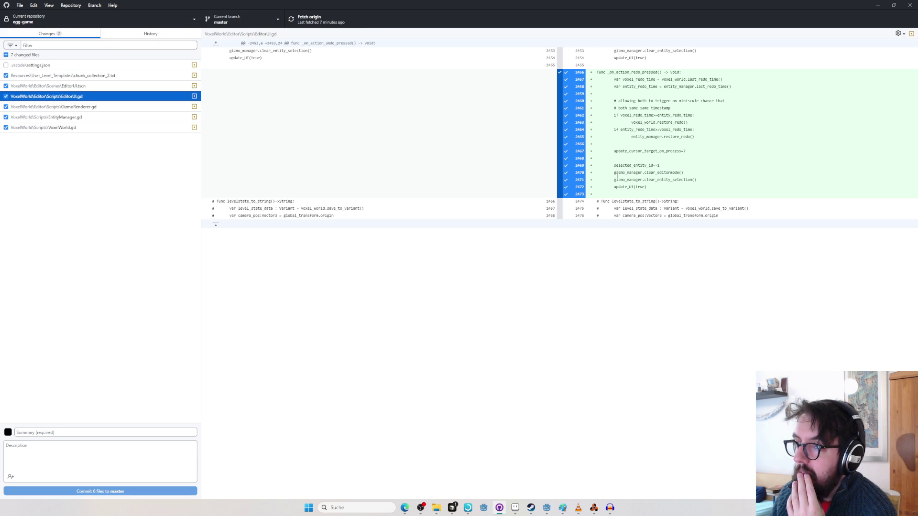
pyautogui.click(53, 107)
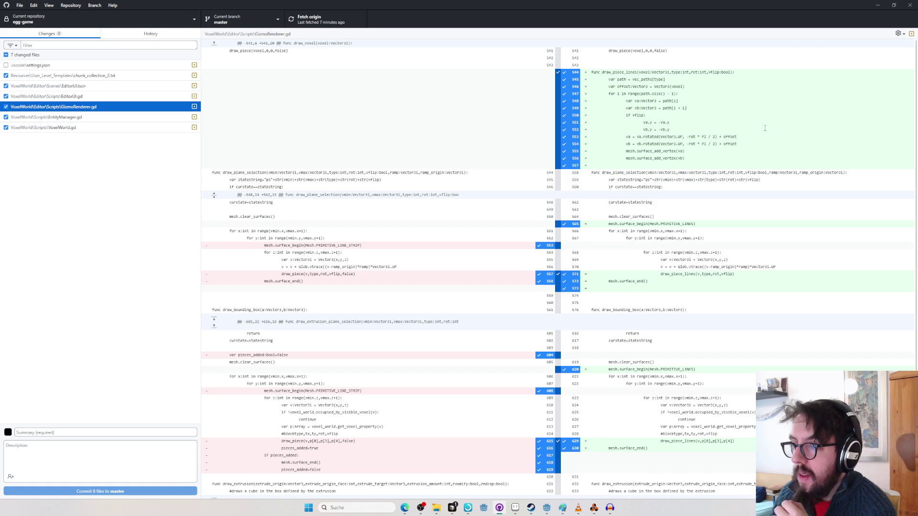
pyautogui.scroll(-1, 765, 128)
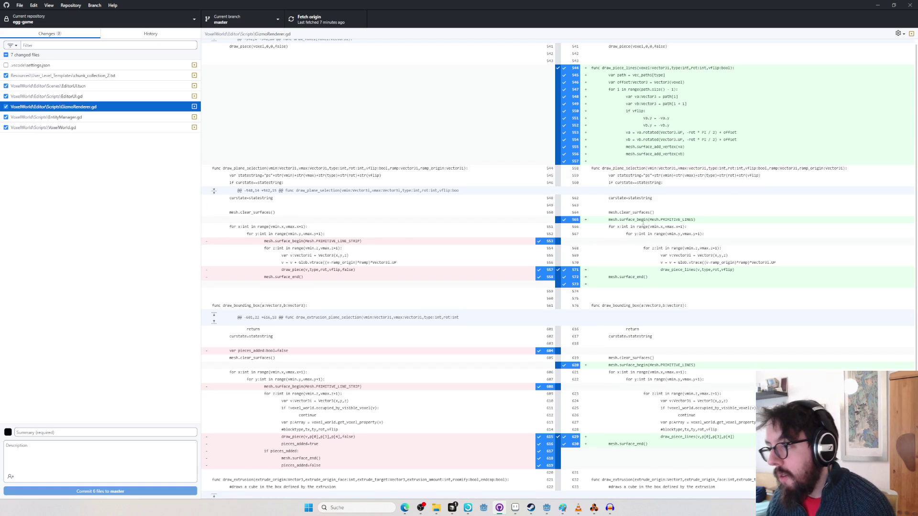
pyautogui.hotkey('alt', 'Tab')
pyautogui.hotkey('alt', 'Tab')
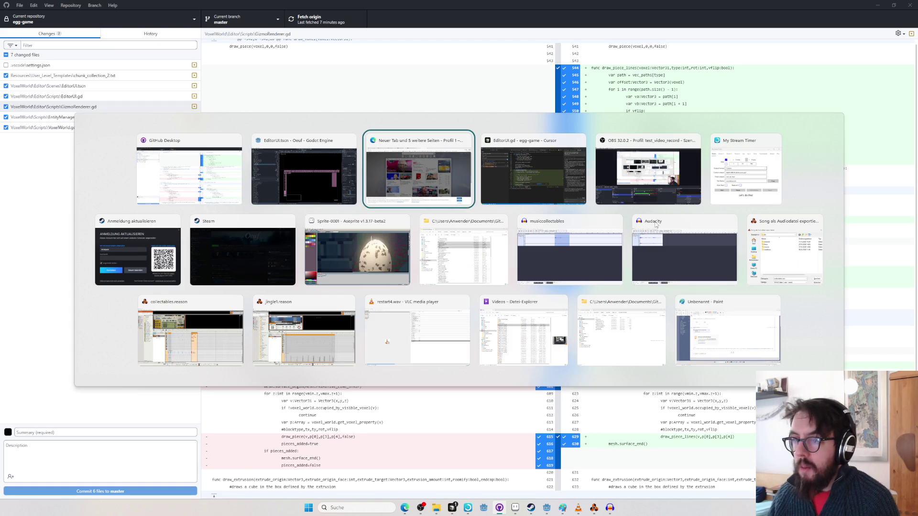
# Back in Godot, run the project and open the game's Custom Maps menu.
pyautogui.hotkey('alt', 'shift', 'Tab')
pyautogui.click(808, 15)
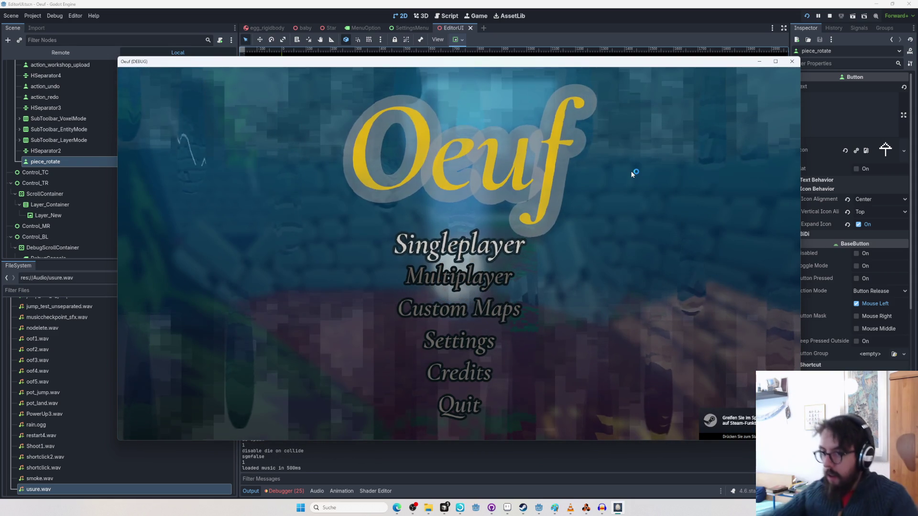
pyautogui.click(459, 276)
pyautogui.press('Escape')
pyautogui.click(459, 308)
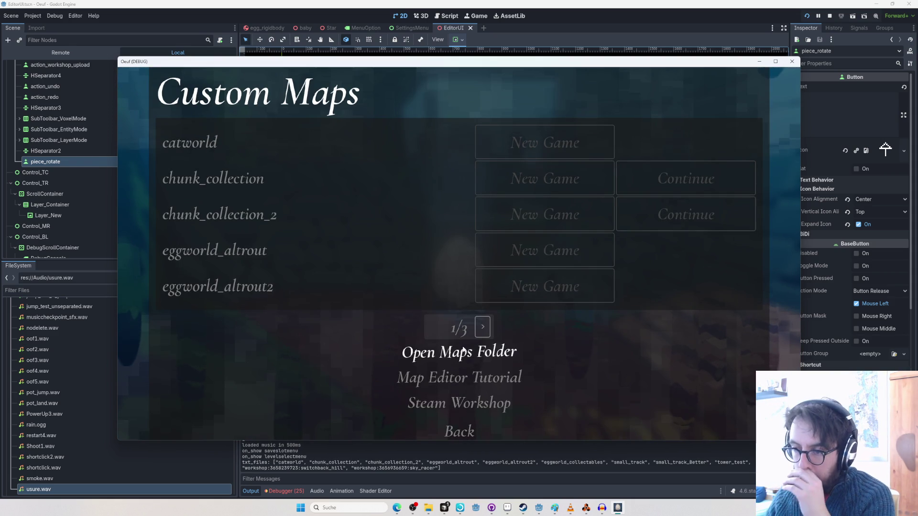
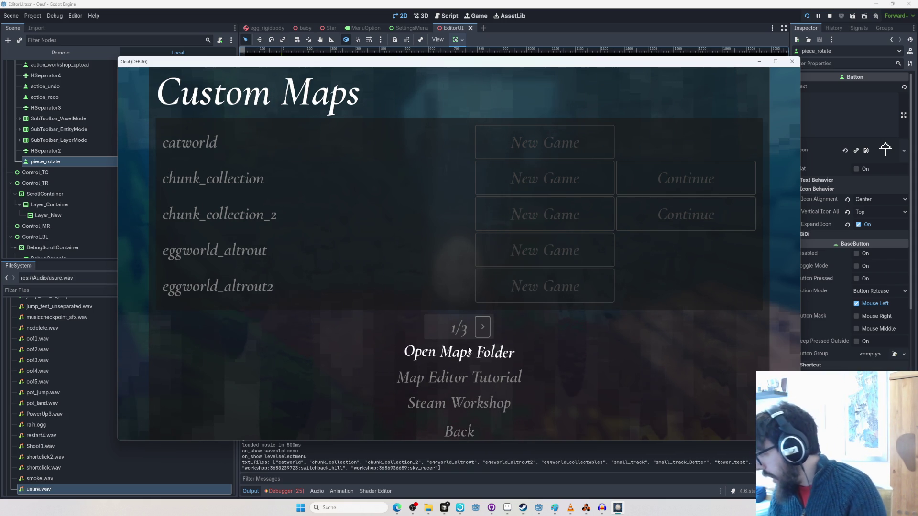
# Search the web for 'roblox abyss world' and open the Abyss World game page.
pyautogui.press('Down')
pyautogui.press('Return')
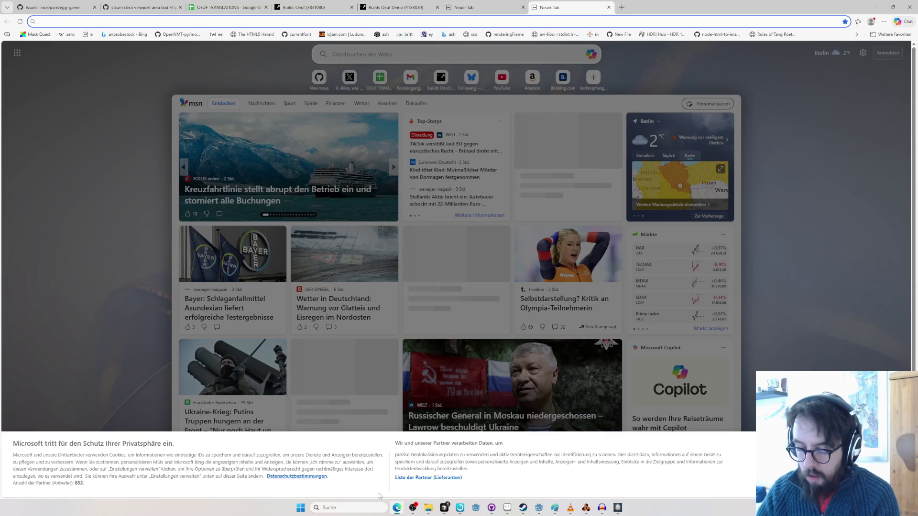
pyautogui.write('roblox')
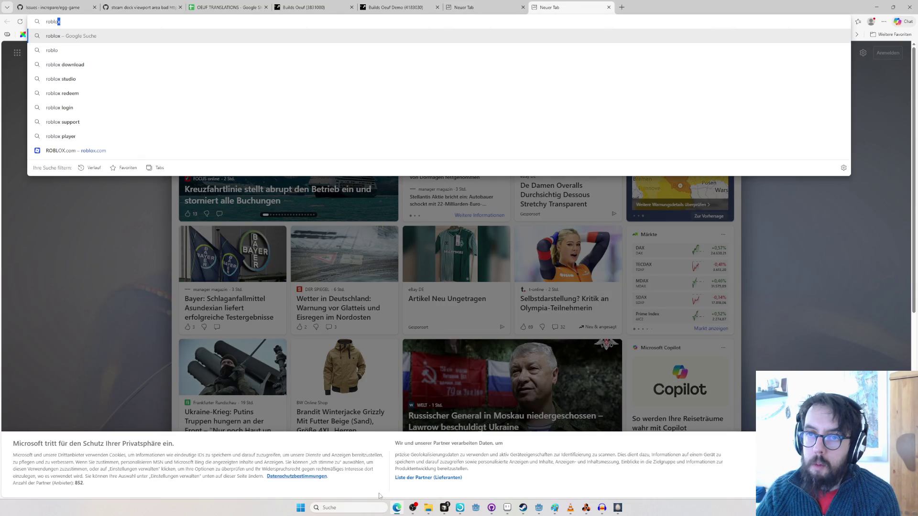
pyautogui.write(' abyss world')
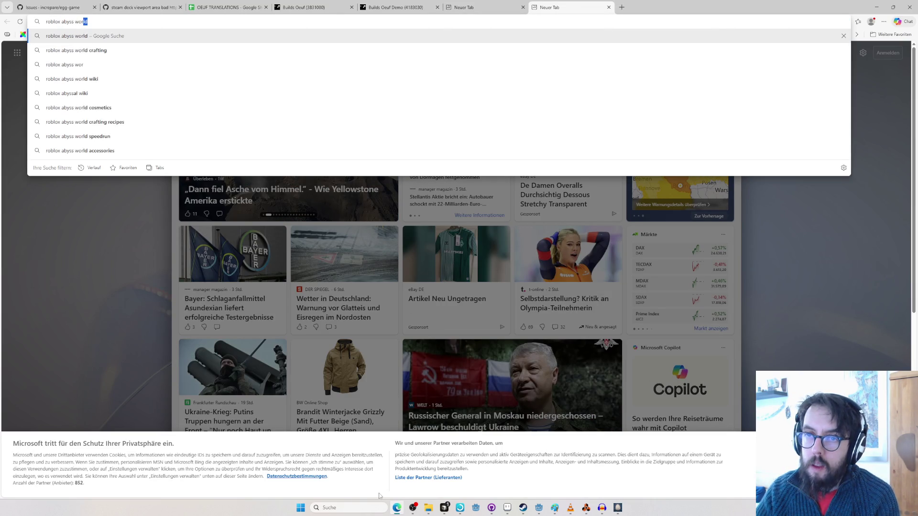
pyautogui.press('Return')
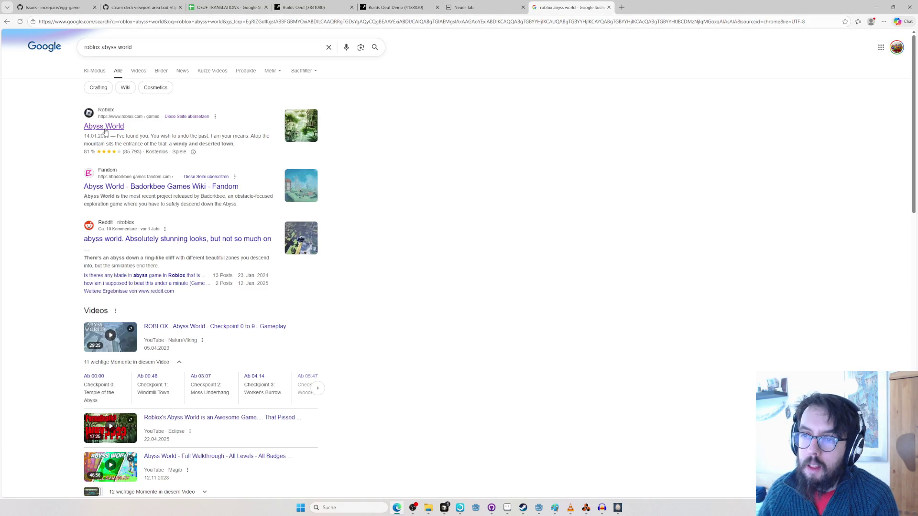
pyautogui.click(106, 130)
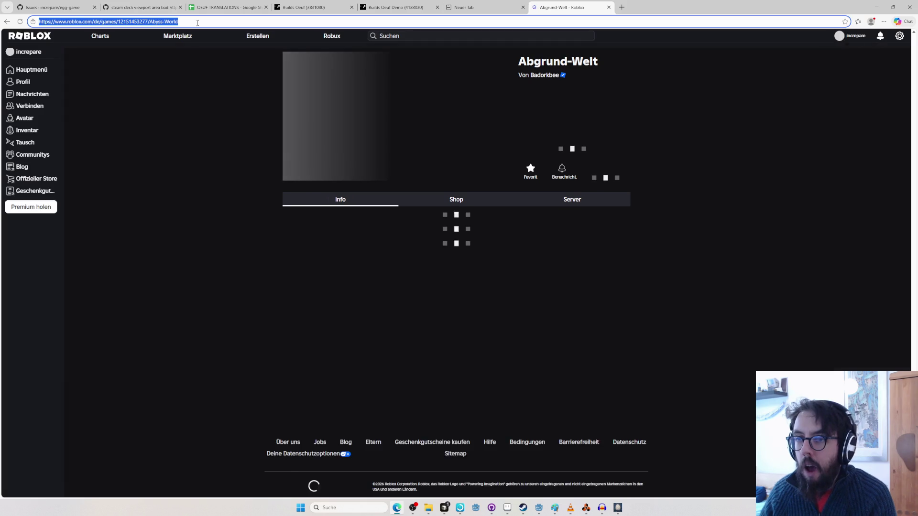
# Paste the Abyss World page link into the stream chat and send it.
pyautogui.hotkey('alt', 'Tab')
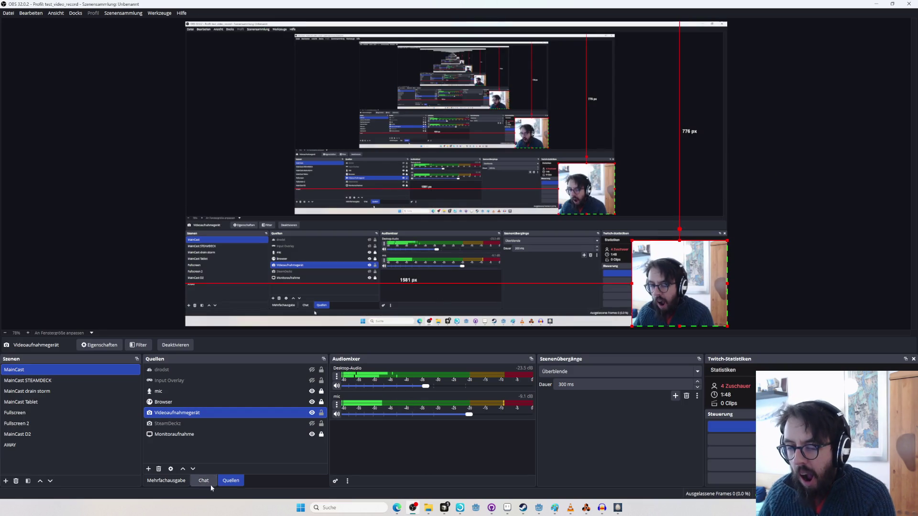
pyautogui.click(203, 481)
pyautogui.click(203, 448)
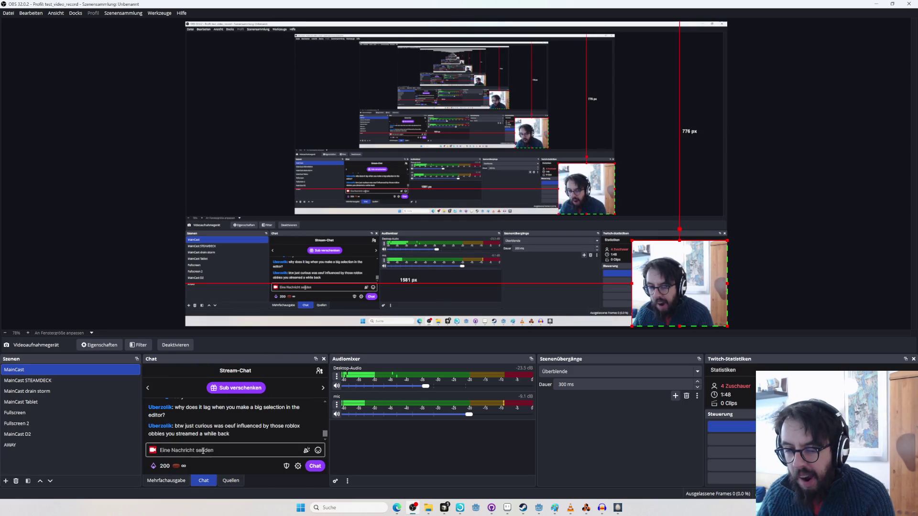
pyautogui.hotkey('ctrl', 'v')
pyautogui.press('Return')
pyautogui.hotkey('alt', 'Tab')
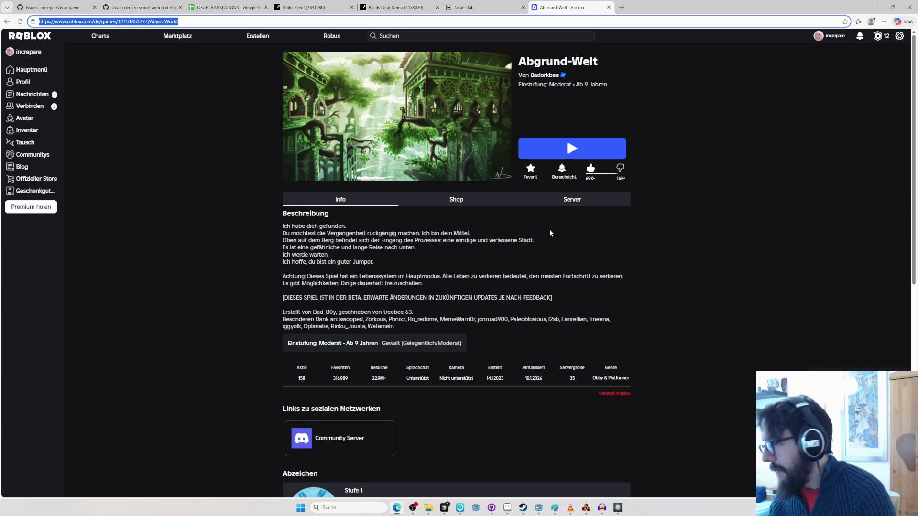
# Close the Roblox game tab and return to the Oeuf game window.
pyautogui.click(698, 214)
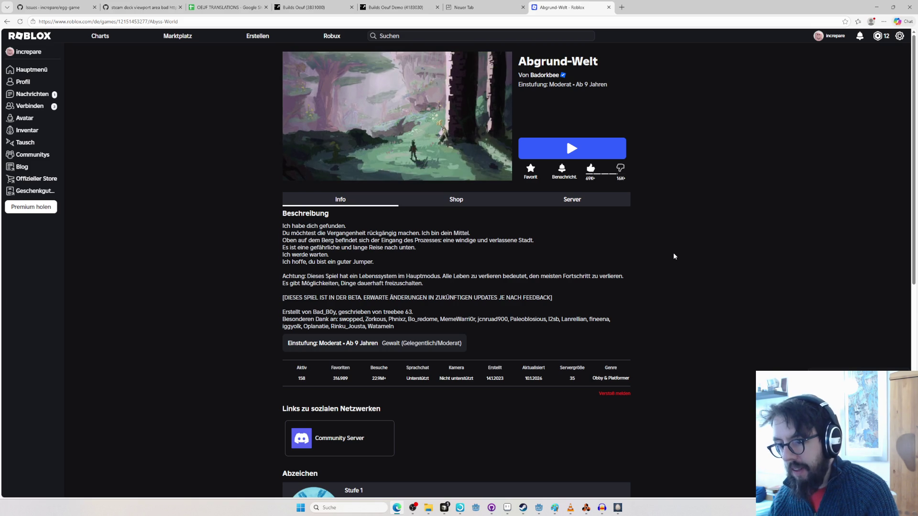
pyautogui.hotkey('ctrl', 'w')
pyautogui.hotkey('alt', 'Tab')
pyautogui.hotkey('alt', 'Tab')
pyautogui.press('Tab')
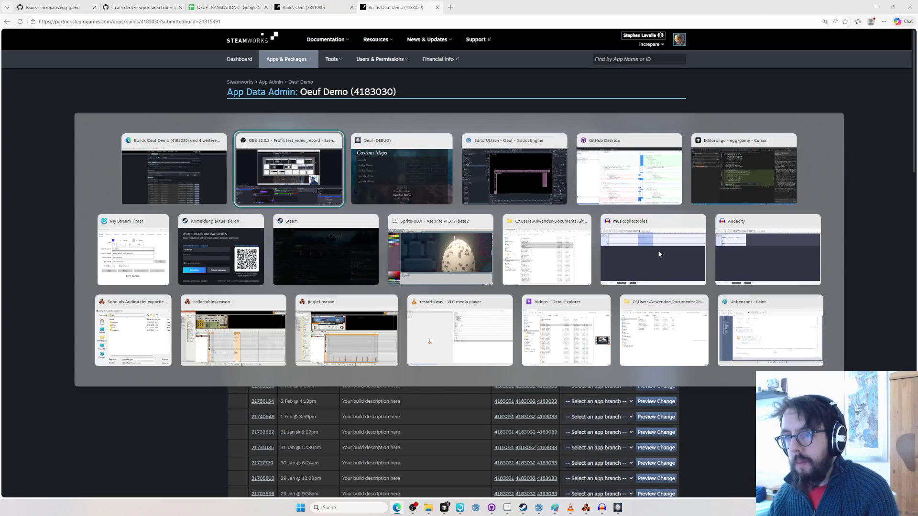
# Load the middle singleplayer save slot's custom map into the map editor.
pyautogui.click(605, 254)
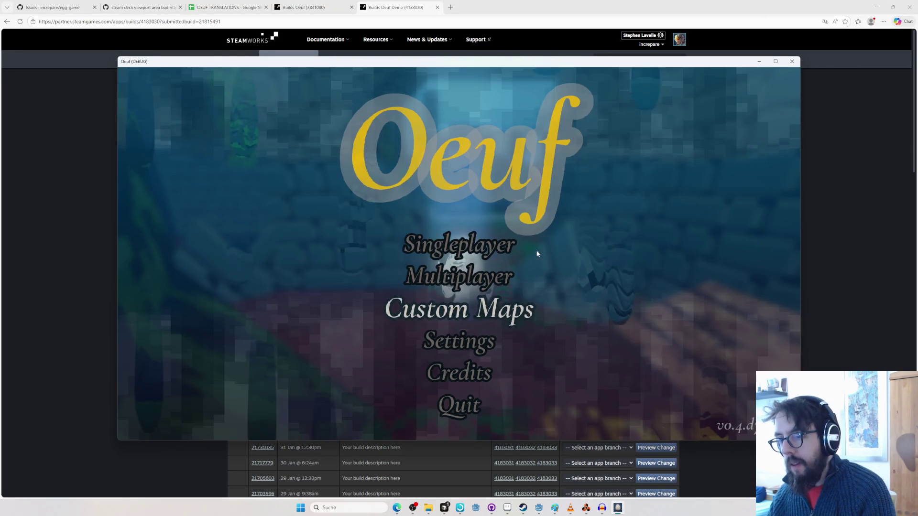
pyautogui.click(492, 244)
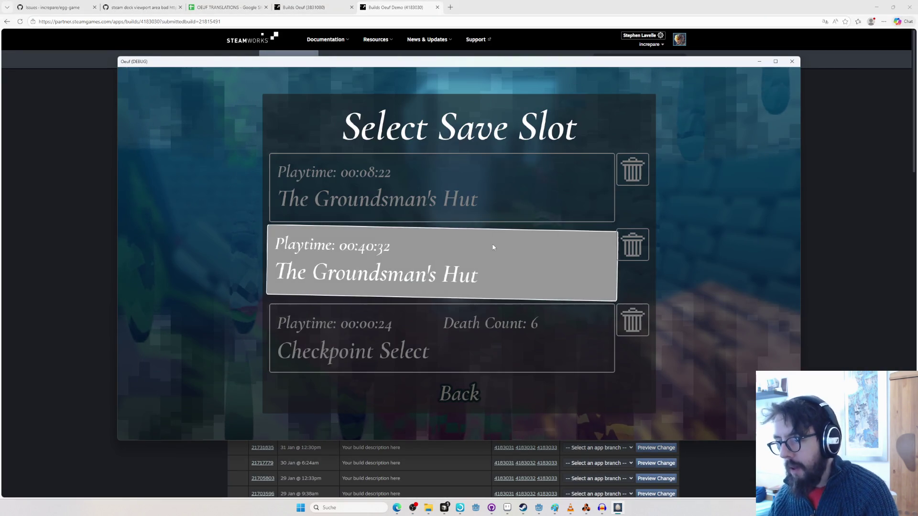
pyautogui.hotkey('alt', 'Tab')
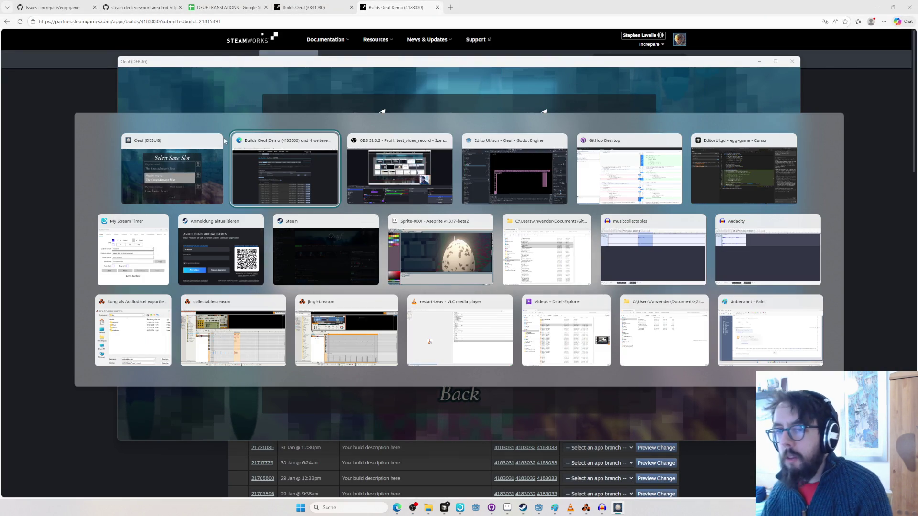
pyautogui.click(201, 157)
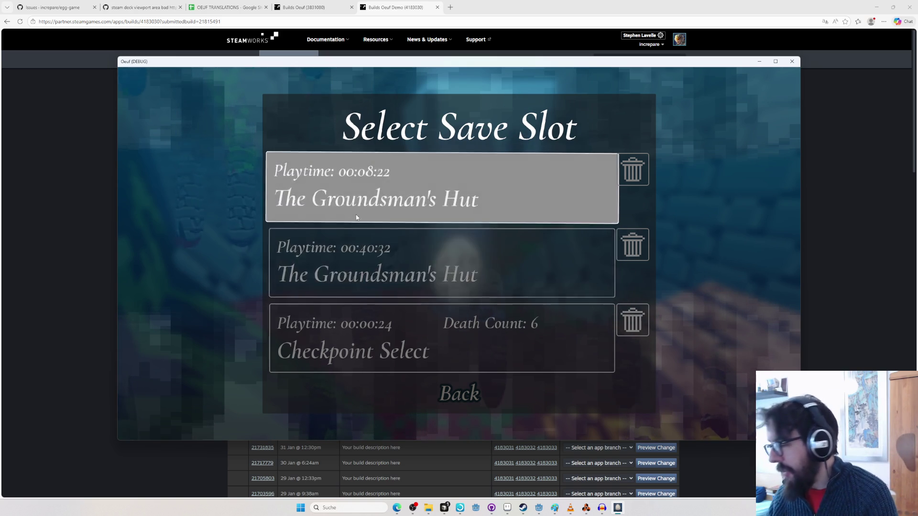
pyautogui.press('Escape')
pyautogui.click(375, 242)
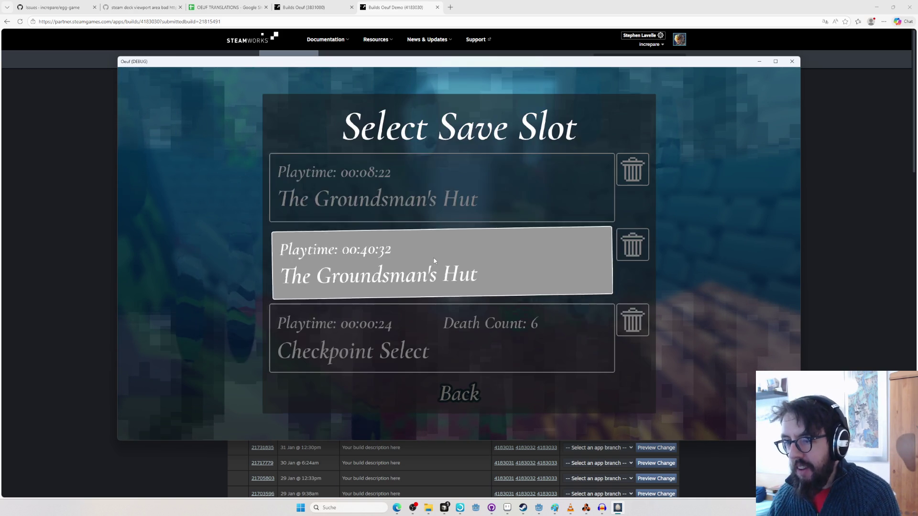
pyautogui.click(423, 257)
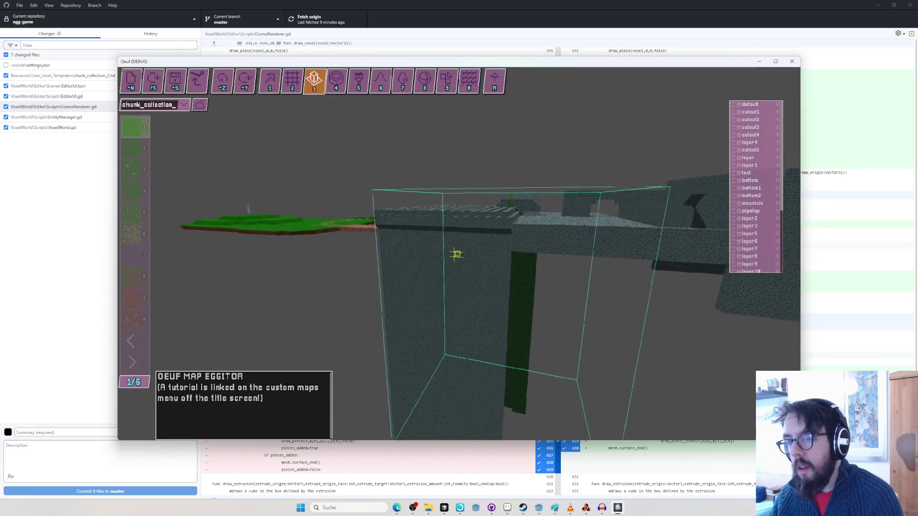
# Undo the last two large voxel edits (7358 and 19783 voxels).
pyautogui.hotkey('ctrl', 'z')
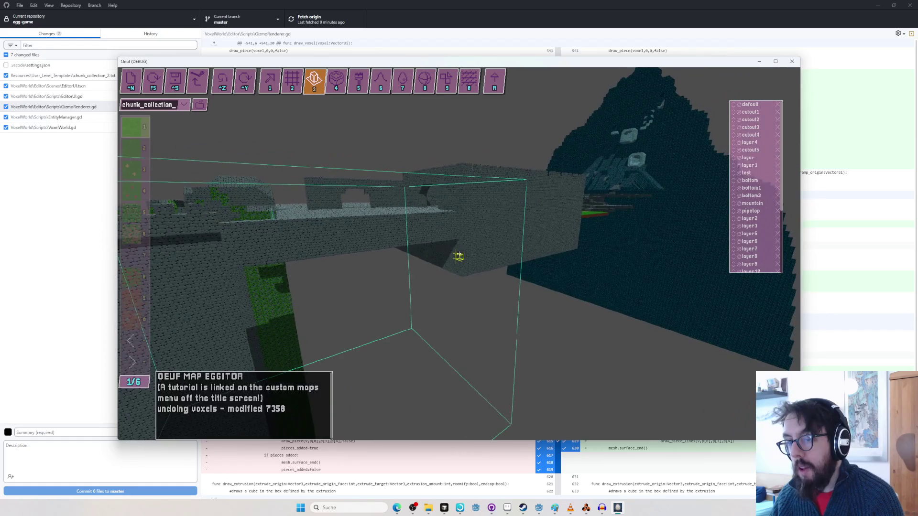
pyautogui.hotkey('ctrl', 'z')
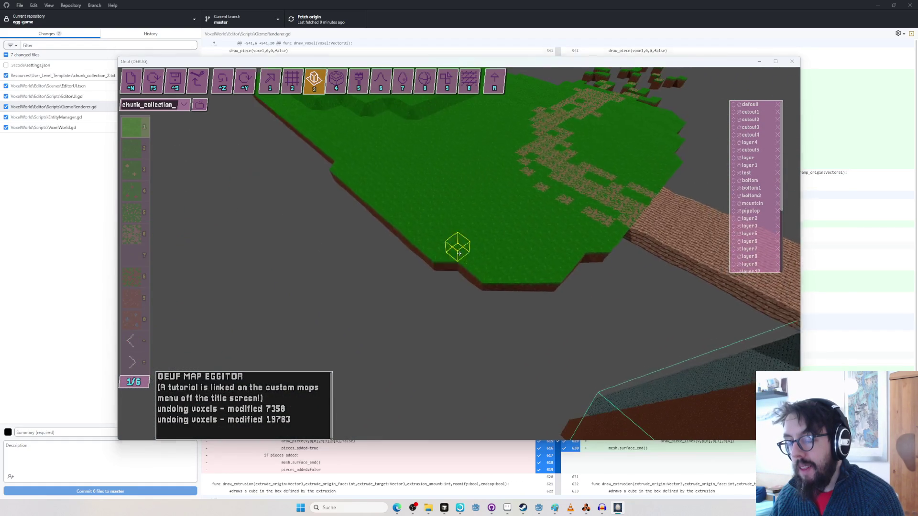
pyautogui.hotkey('alt', 'Tab')
pyautogui.press('Tab')
pyautogui.press('Tab')
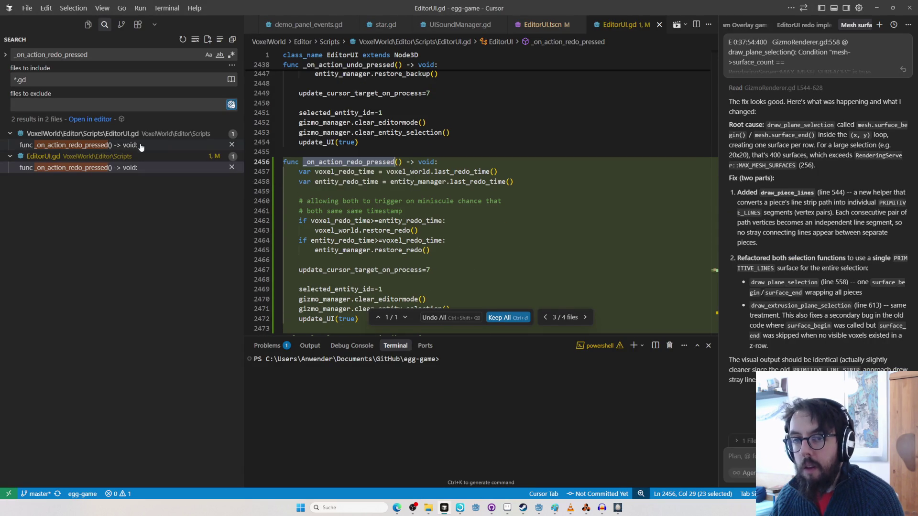
# Review the GizmoRenderer.gd diff in GitHub Desktop.
pyautogui.hotkey('alt', 'Tab')
pyautogui.click(378, 179)
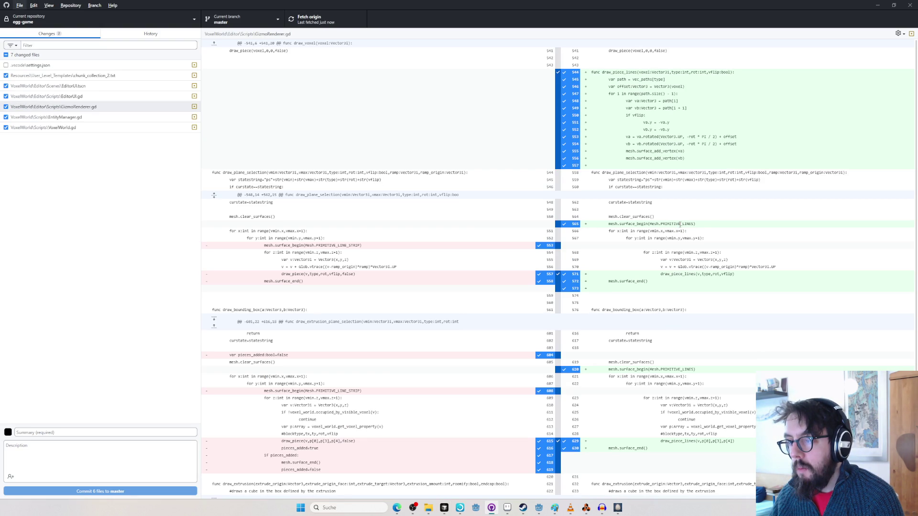
pyautogui.hotkey('alt', 'Tab')
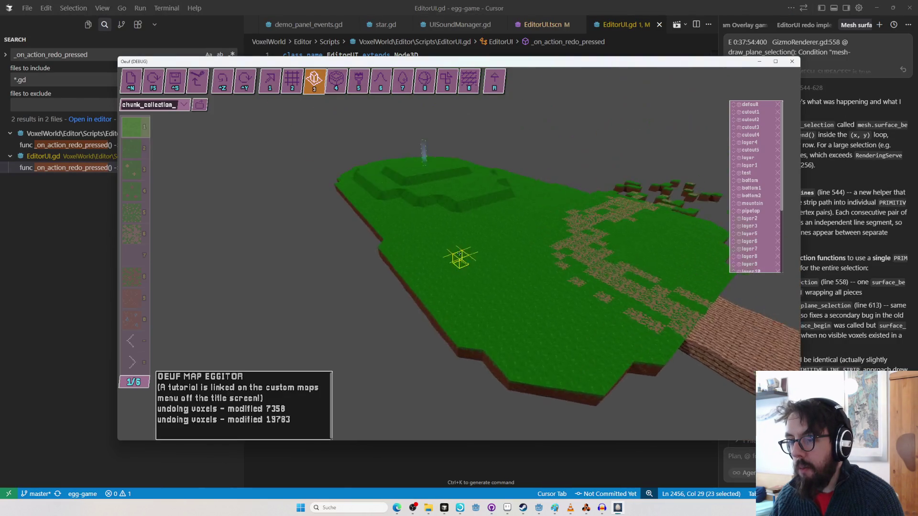
# Undo the 10131-voxel edit in the map editor and recheck the GizmoRenderer.gd diff.
pyautogui.moveTo(459, 254); pyautogui.dragTo(455, 252)
pyautogui.press('s')
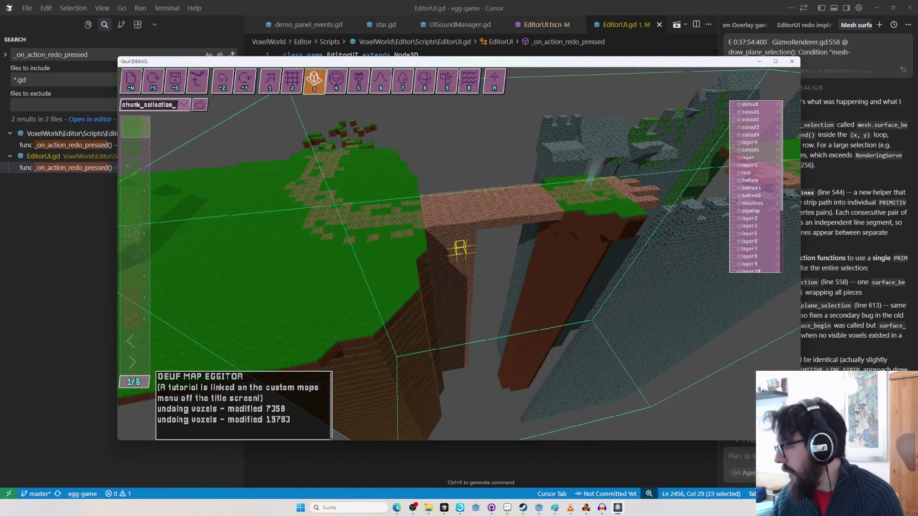
pyautogui.hotkey('ctrl', 'z')
pyautogui.hotkey('alt', 'Tab')
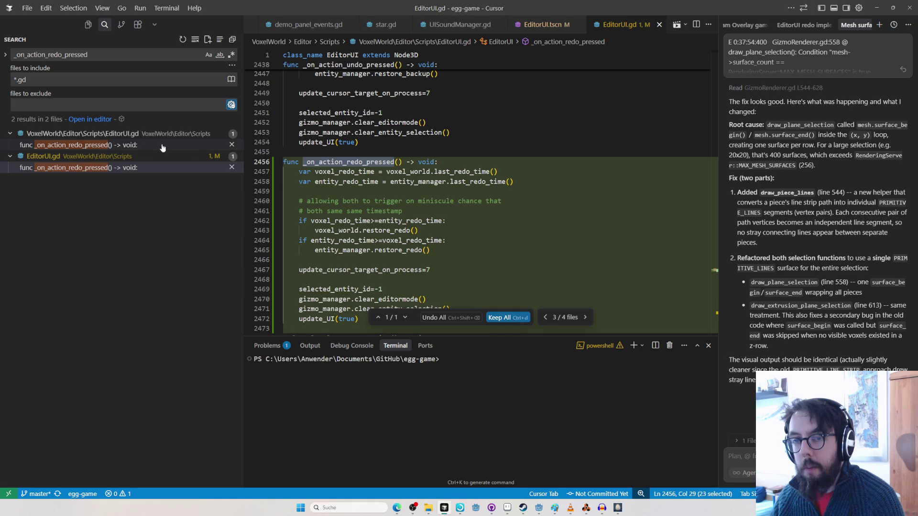
pyautogui.hotkey('alt', 'Tab')
pyautogui.hotkey('alt', 'Tab')
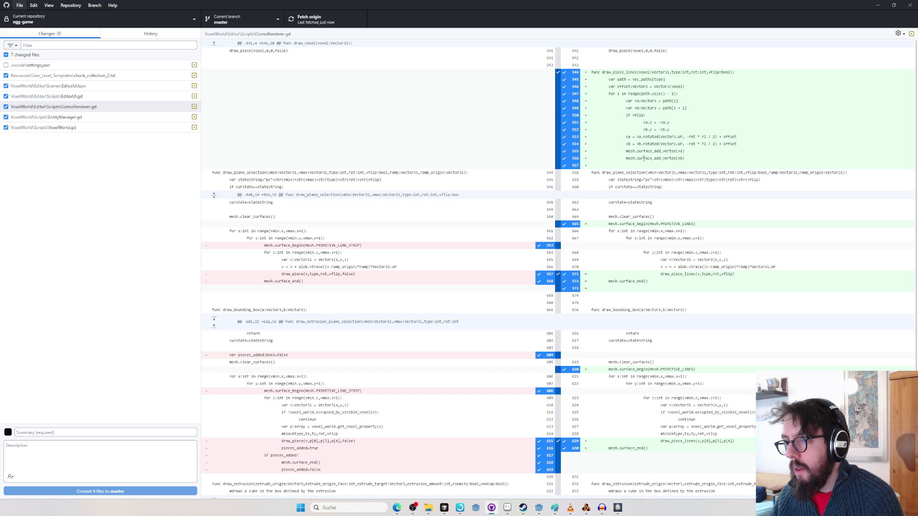
pyautogui.hotkey('alt', 'Tab')
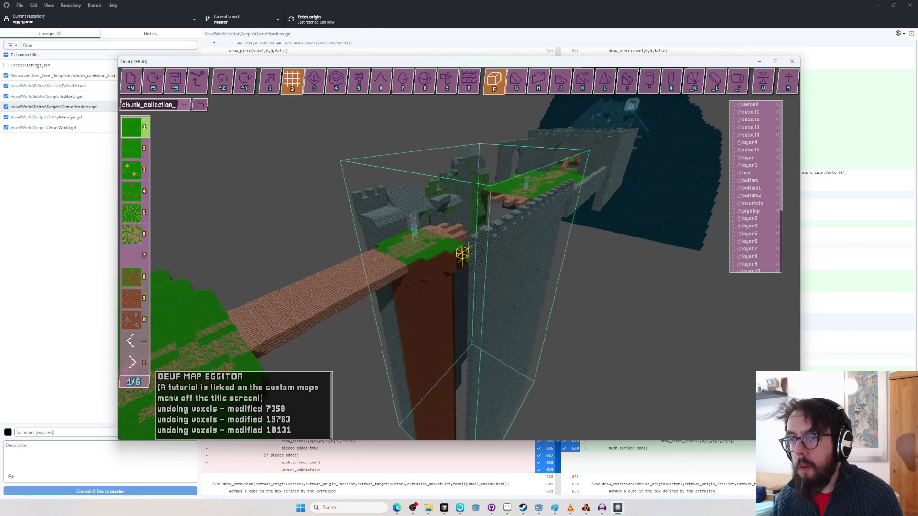
# Undo the small 117-voxel edit and switch to a different editing tool.
pyautogui.press('w')
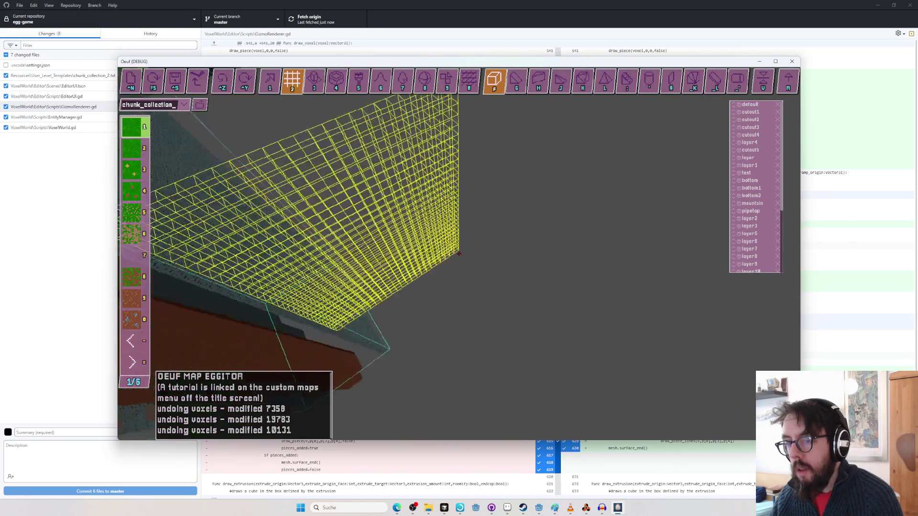
pyautogui.press('s')
pyautogui.hotkey('ctrl', 'z')
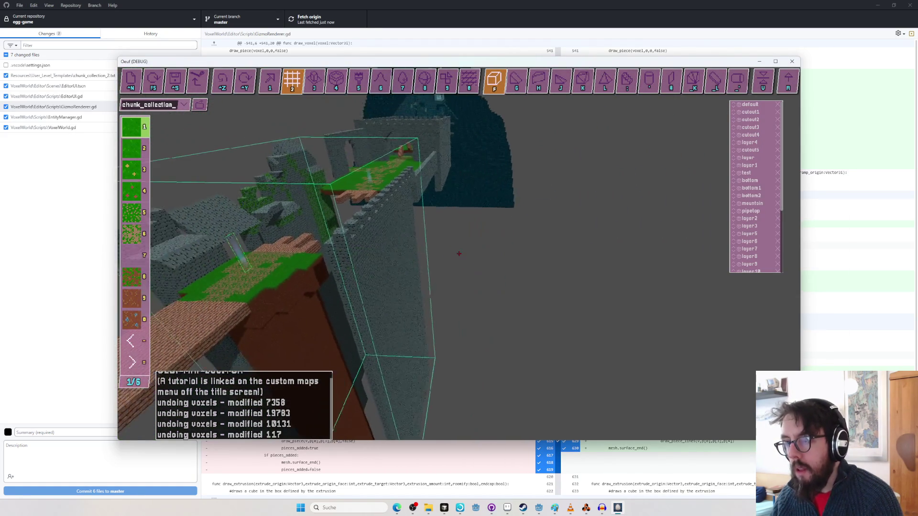
pyautogui.press(';')
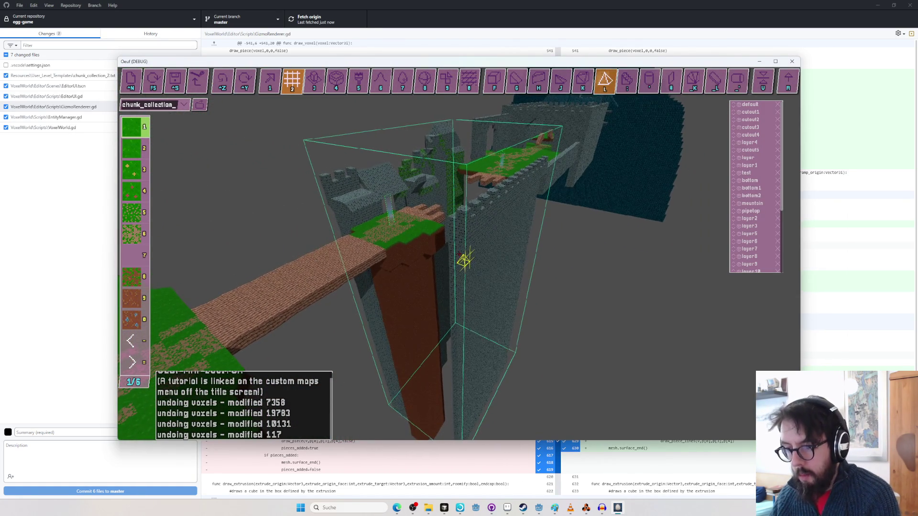
pyautogui.click(458, 259)
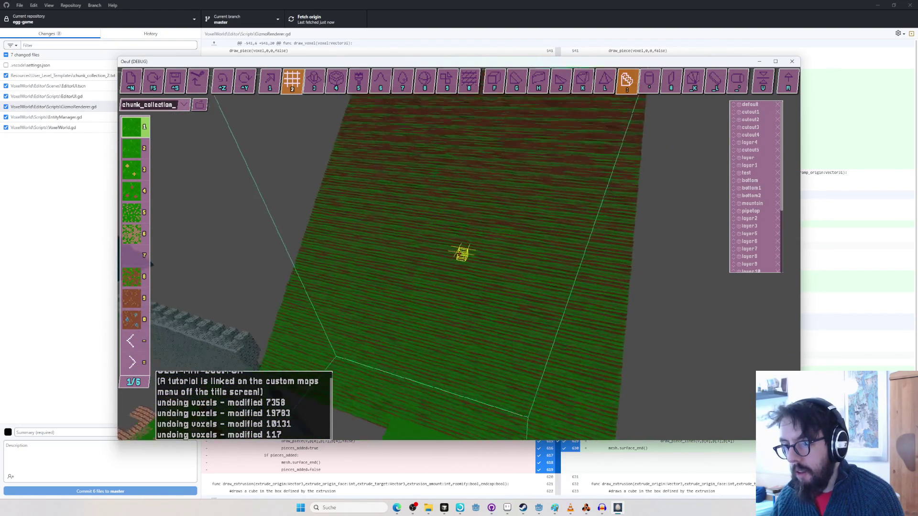
# Playtest the wooden bridge in play mode, then go back to the editor.
pyautogui.press('F5')
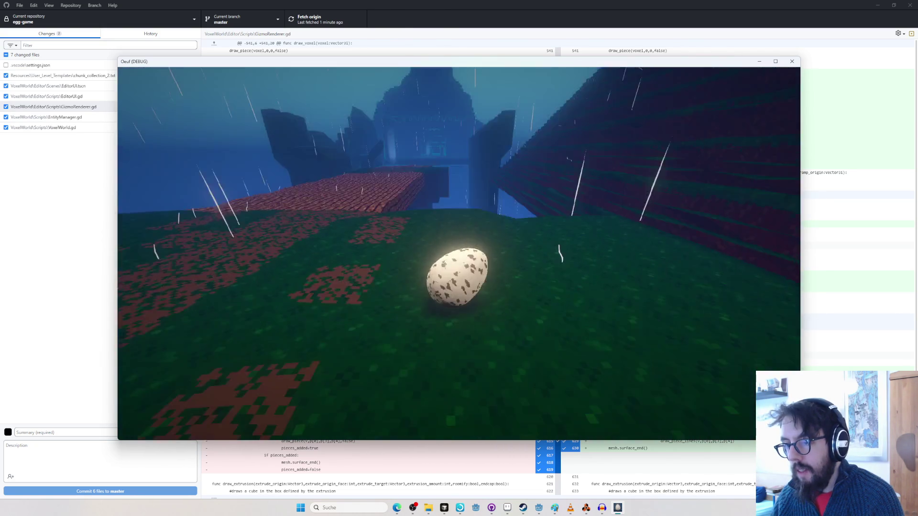
pyautogui.press('Tab')
pyautogui.hotkey('alt', 'Tab')
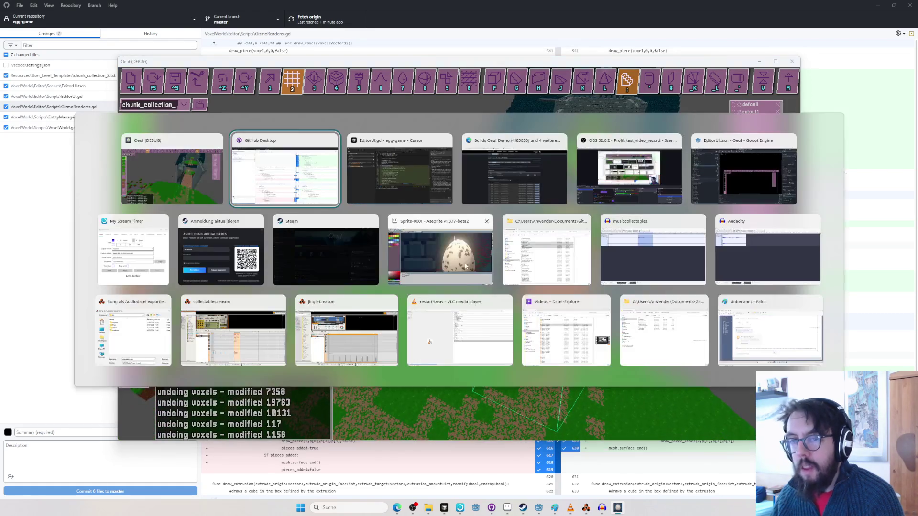
# Commit the six changed files to master as 'speeded up mesh drawing, and redo'.
pyautogui.click(81, 432)
pyautogui.write('s')
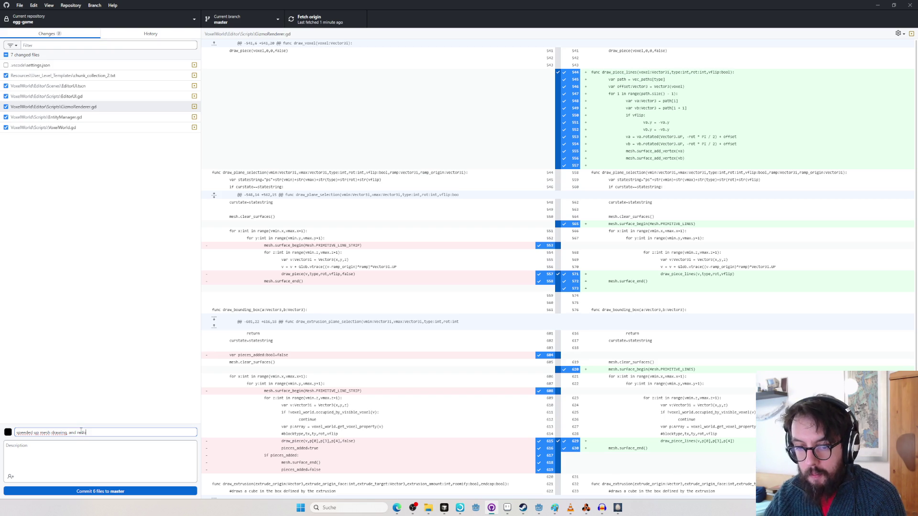
pyautogui.click(125, 491)
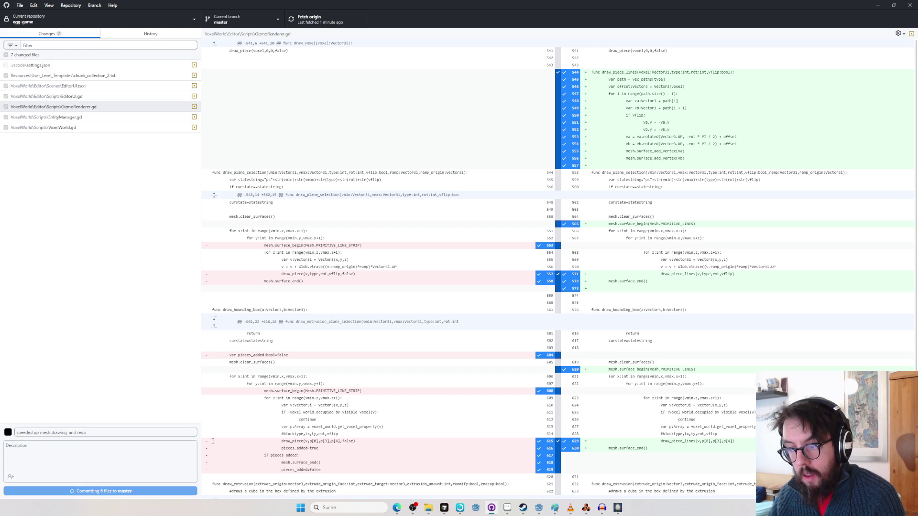
# Playtest the level, rolling the egg into the courtyard toward the brick pillar.
pyautogui.hotkey('alt', 'Tab')
pyautogui.moveTo(459, 253); pyautogui.dragTo(459, 254)
pyautogui.press('r')
pyautogui.press('w')
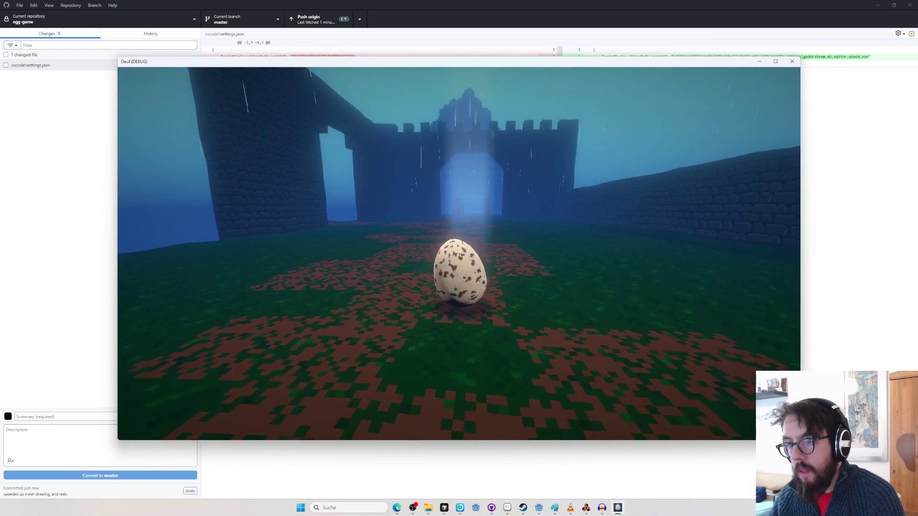
pyautogui.press('w')
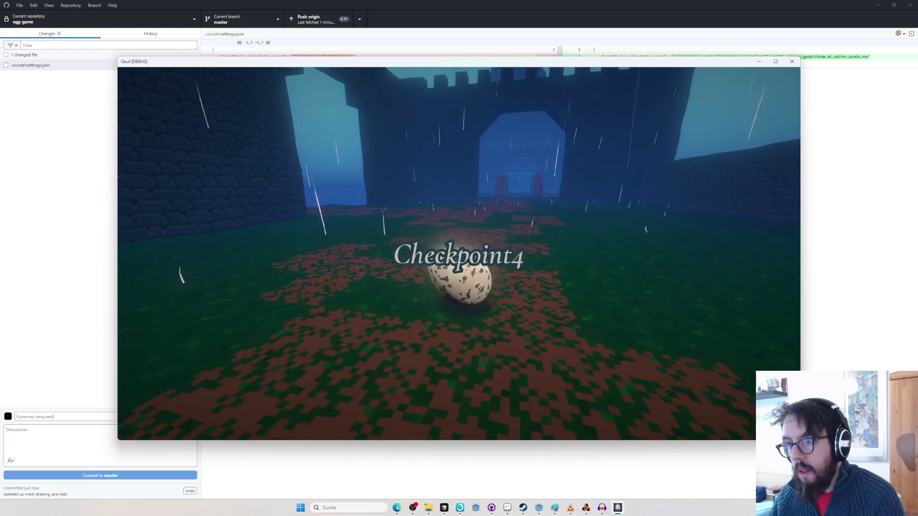
pyautogui.press('w')
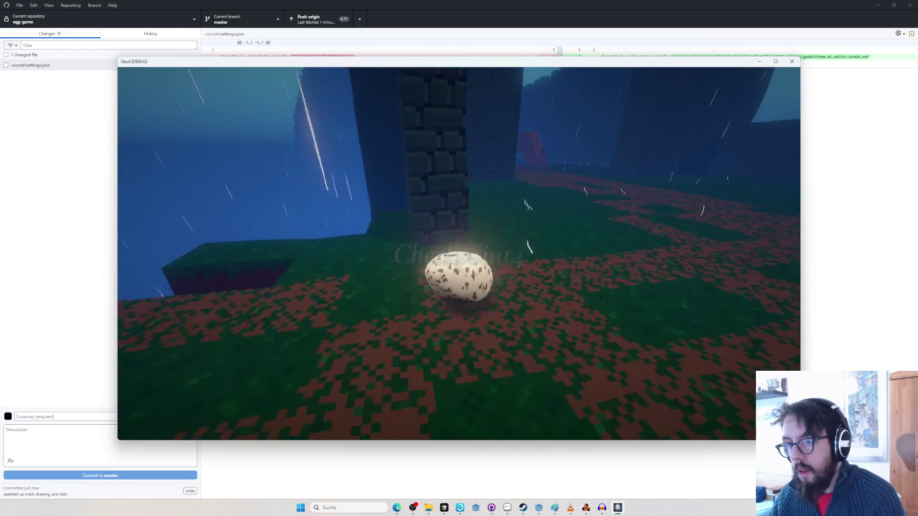
pyautogui.press('Tab')
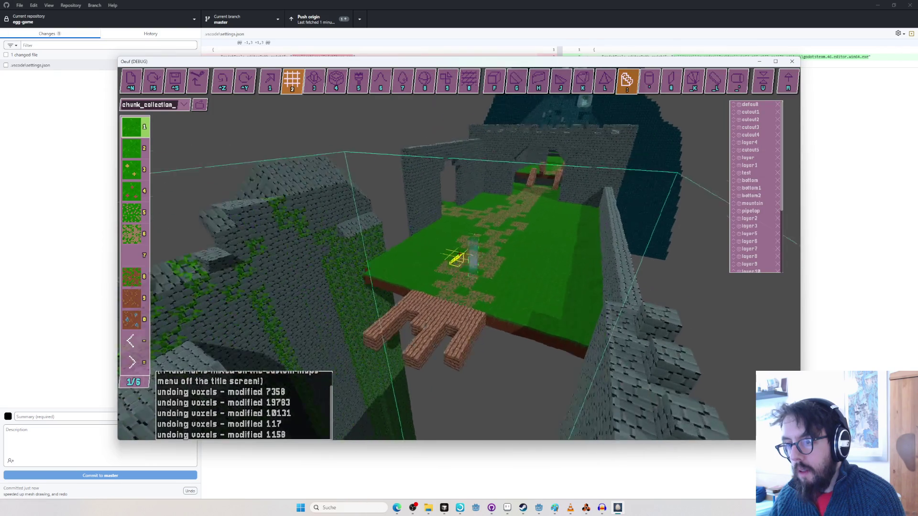
# Fly the camera along the castle's stone wall with the F tool, then start a playtest.
pyautogui.press('s')
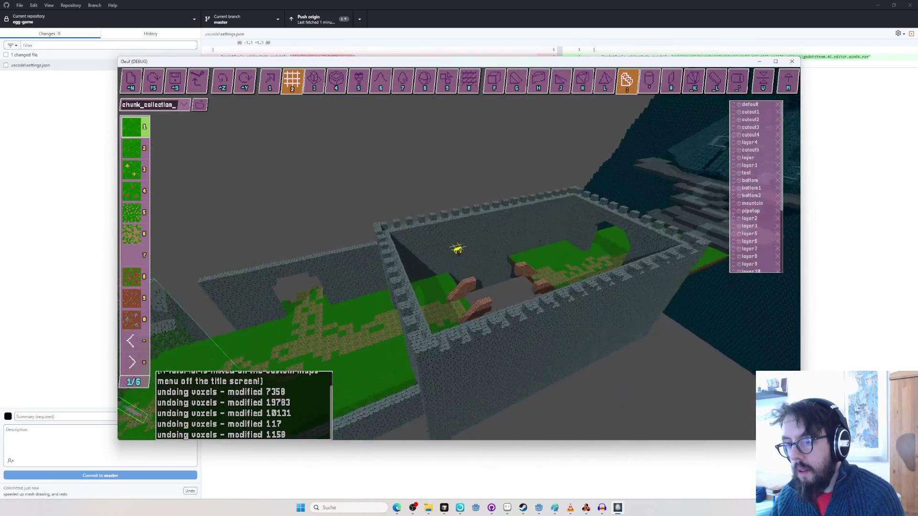
pyautogui.press('w')
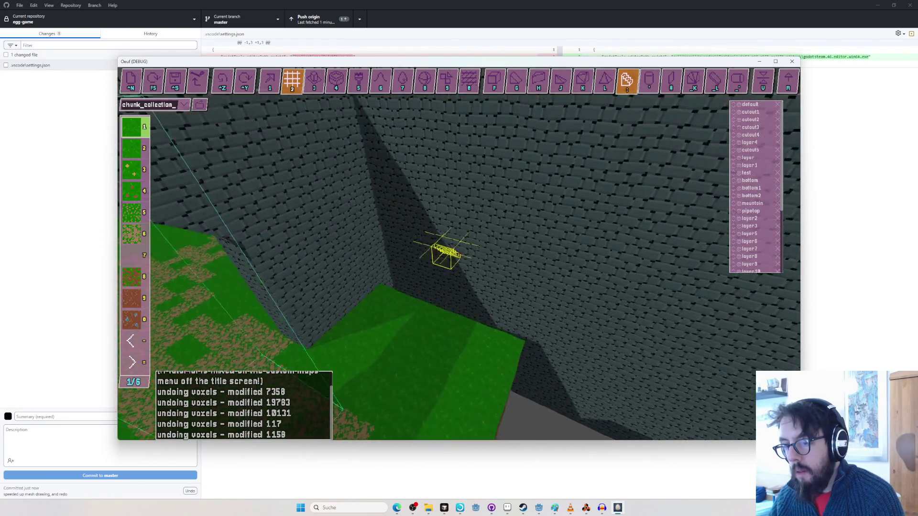
pyautogui.press('s')
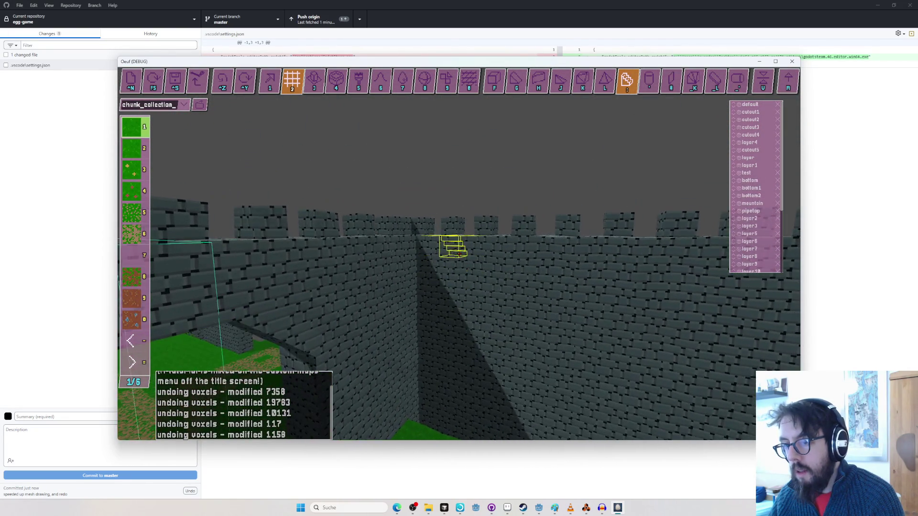
pyautogui.press('f')
pyautogui.press('a')
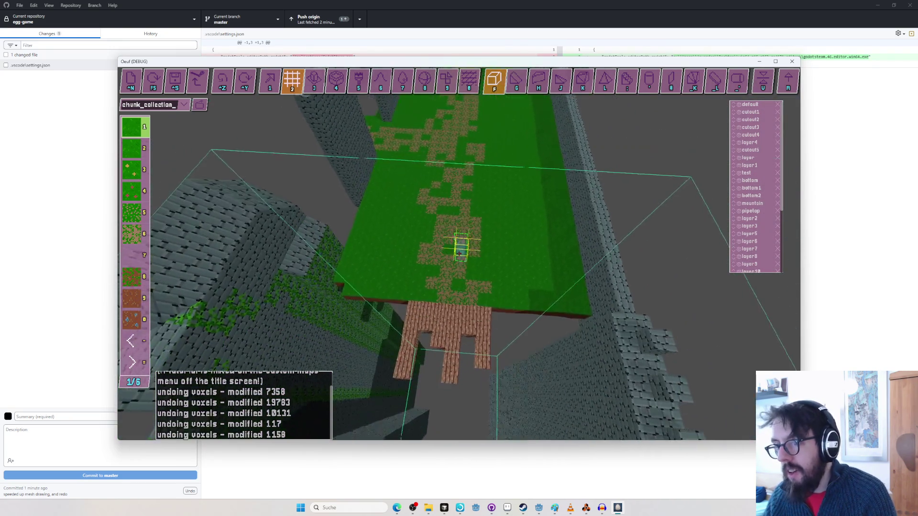
pyautogui.press('F5')
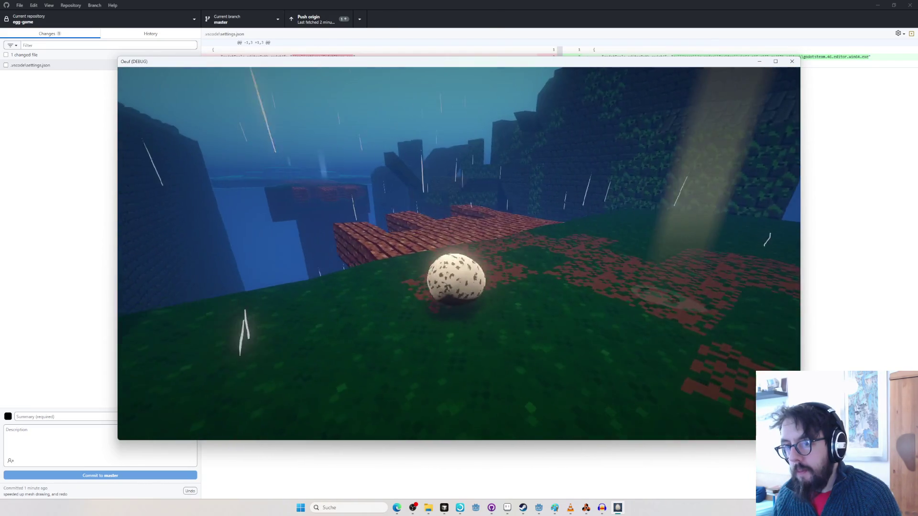
# Leave play mode and return to the map editor over the wooden plank bridge.
pyautogui.press('Tab')
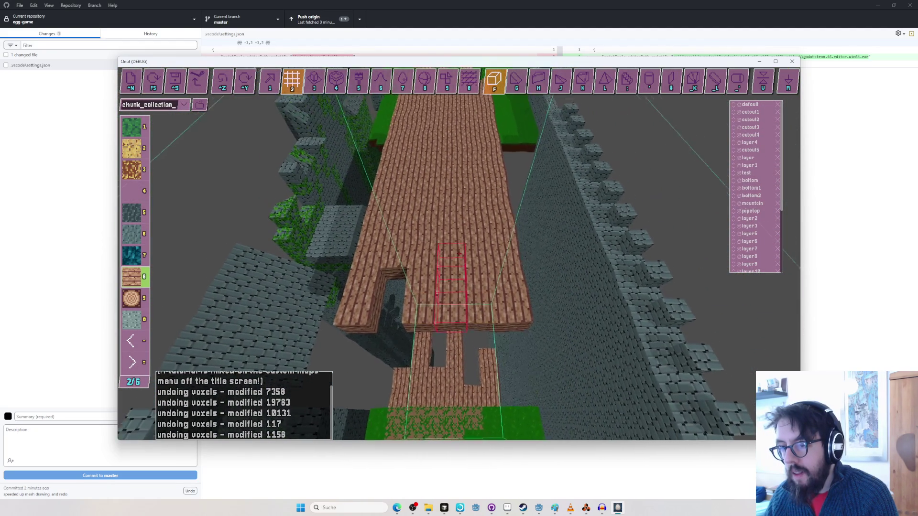
# Fly the camera over the wooden planks and run a quick playtest.
pyautogui.press('w')
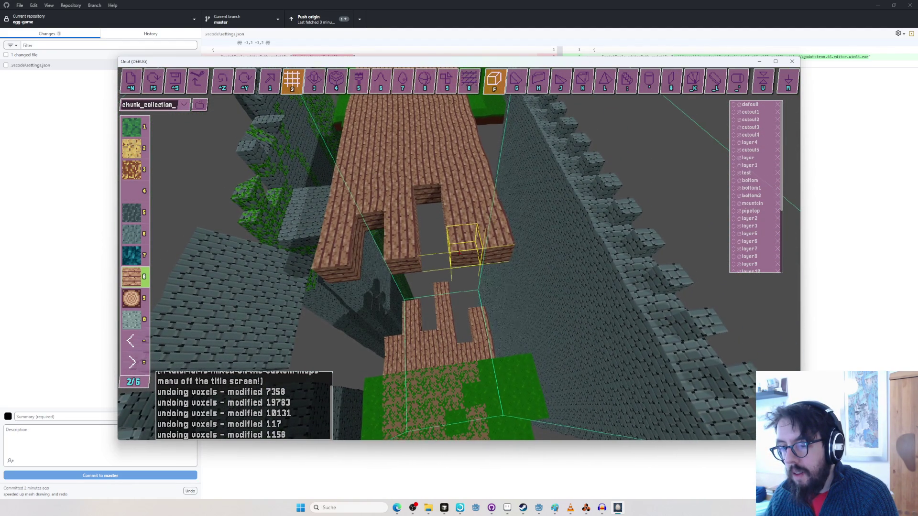
pyautogui.press('w')
pyautogui.press('Tab')
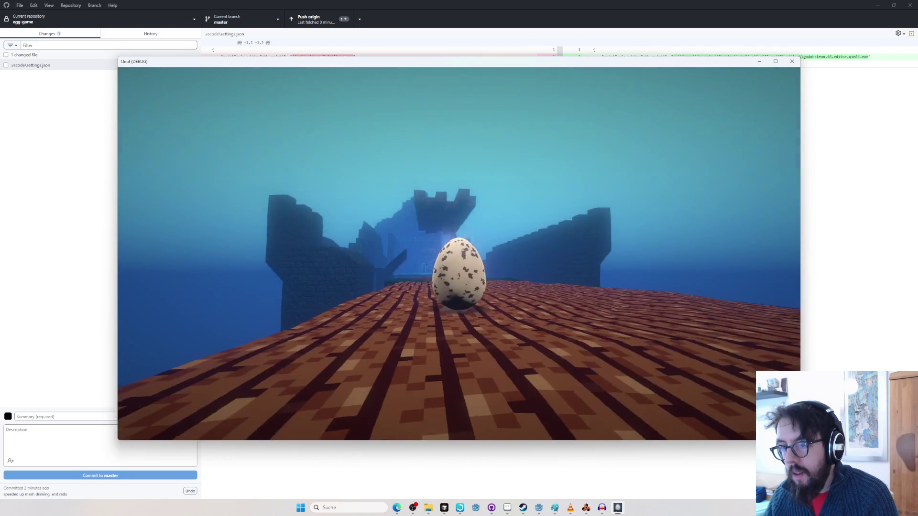
pyautogui.press('Tab')
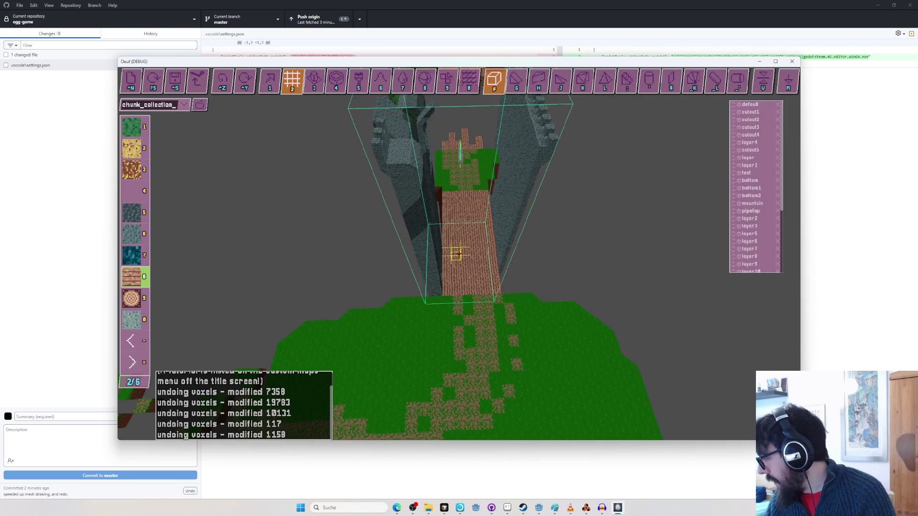
# Delete the marked strip of planks and save the level to chunk_collection_2.txt twice.
pyautogui.press('s')
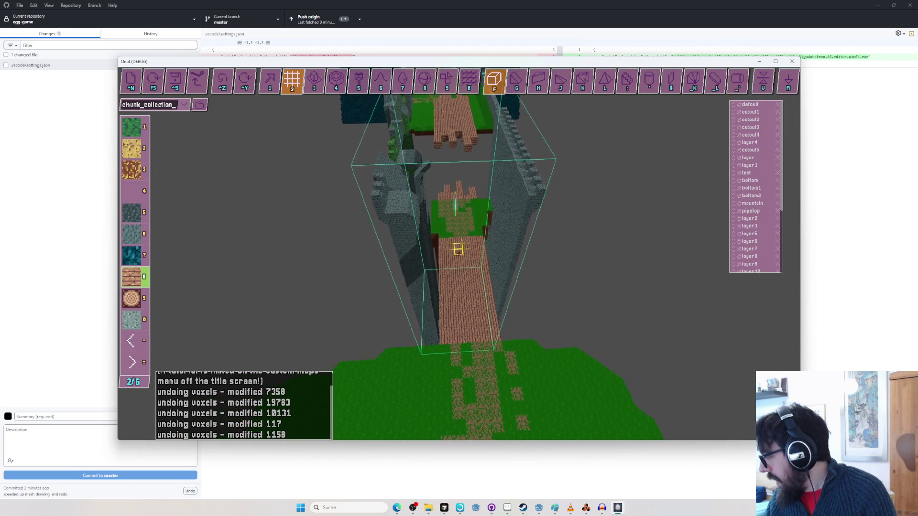
pyautogui.press('s')
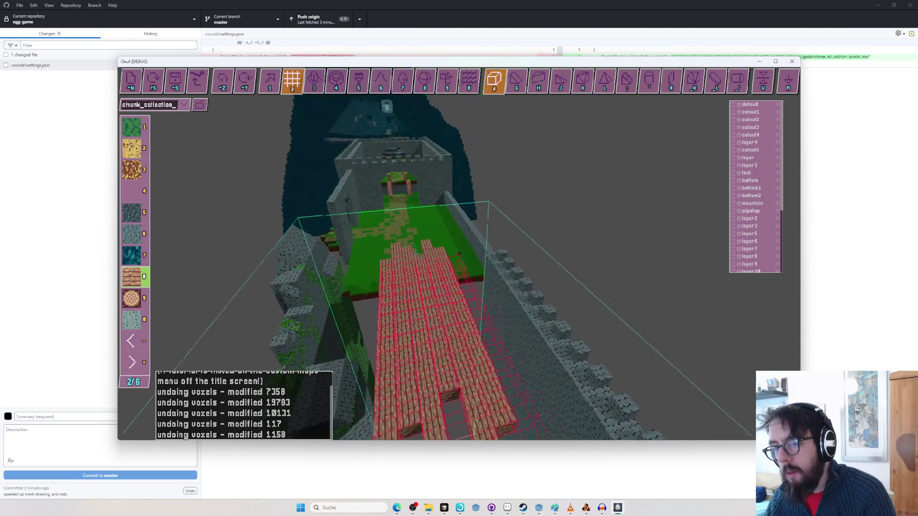
pyautogui.click(459, 253)
pyautogui.hotkey('ctrl', 's')
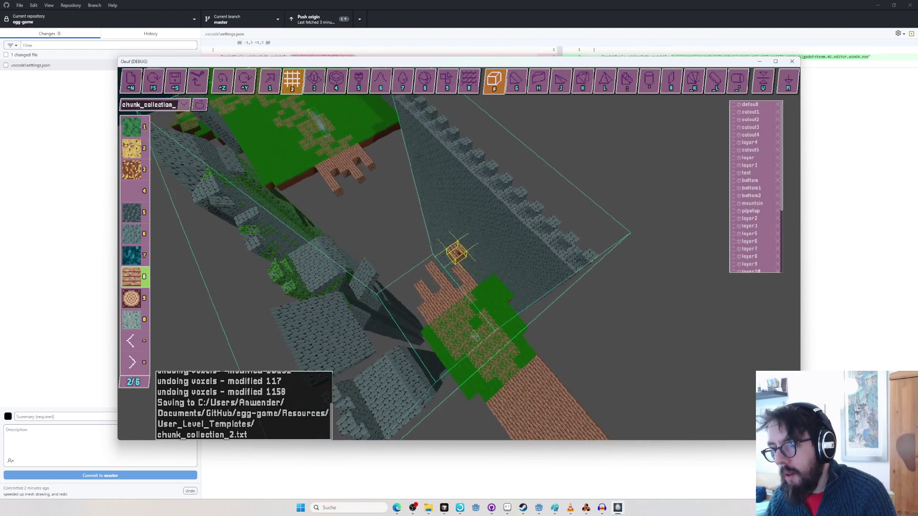
pyautogui.hotkey('ctrl', 's')
# Fly the camera through the castle gate and start a playtest.
pyautogui.press('w')
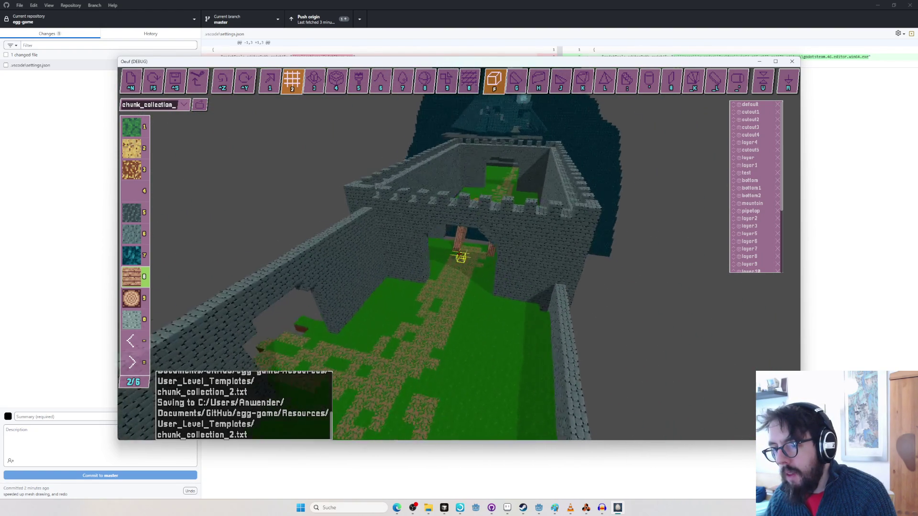
pyautogui.press('w')
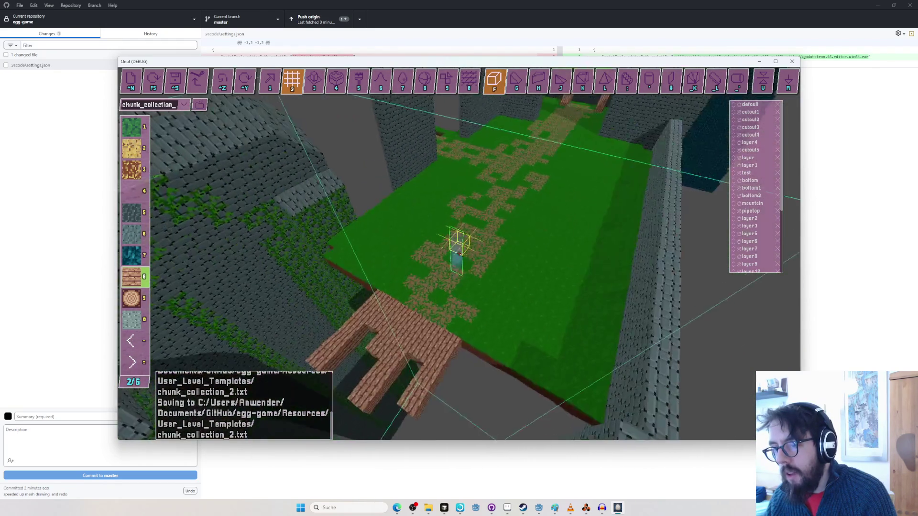
pyautogui.press('F5')
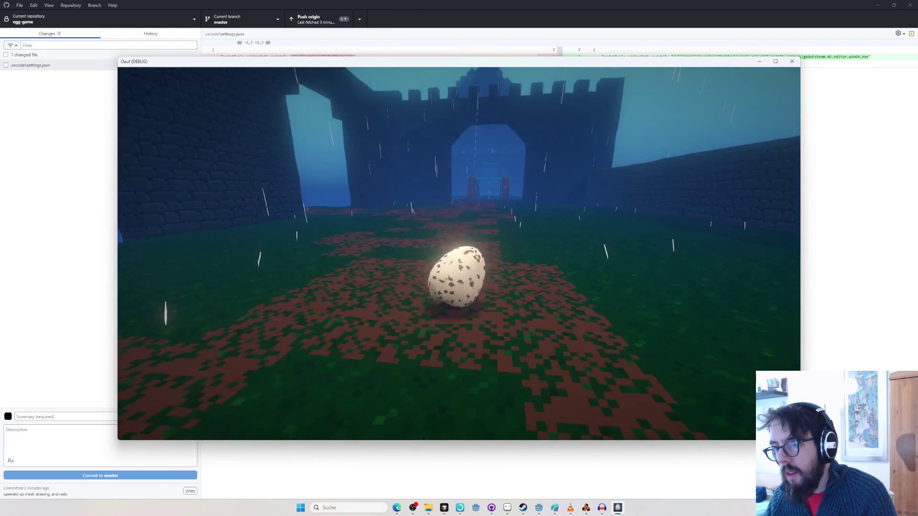
# Exit play mode and fly the camera toward the castle wall.
pyautogui.press('F5')
pyautogui.press('w')
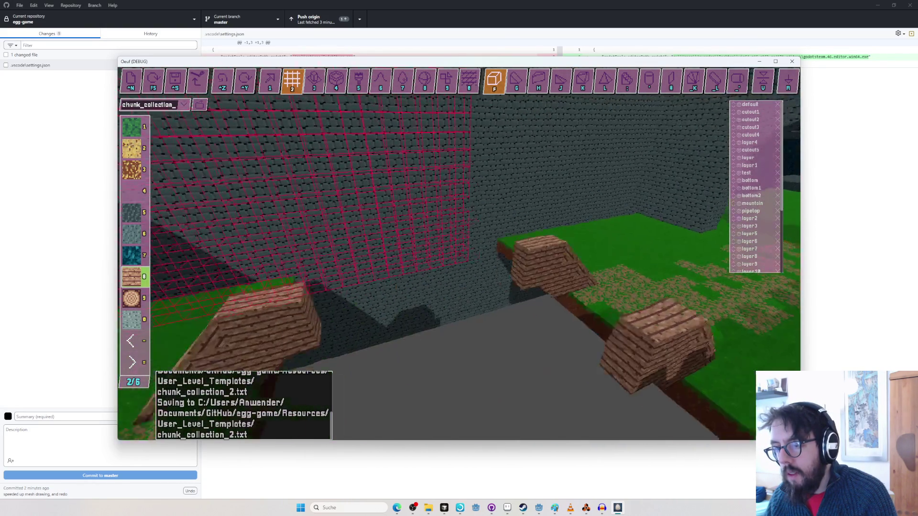
# Undo the grey floor and wooden blocks, then fly over the wall and through its opening.
pyautogui.hotkey('ctrl', 'z')
pyautogui.moveTo(459, 254); pyautogui.dragTo(459, 254)
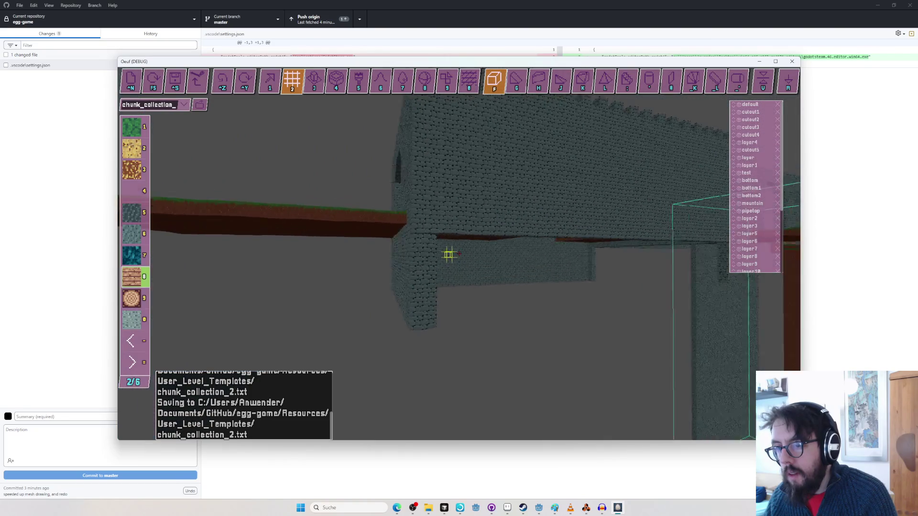
pyautogui.moveTo(454, 249)
pyautogui.mouseDown()
pyautogui.moveTo(441, 260)
pyautogui.moveTo(459, 254)
pyautogui.mouseUp()
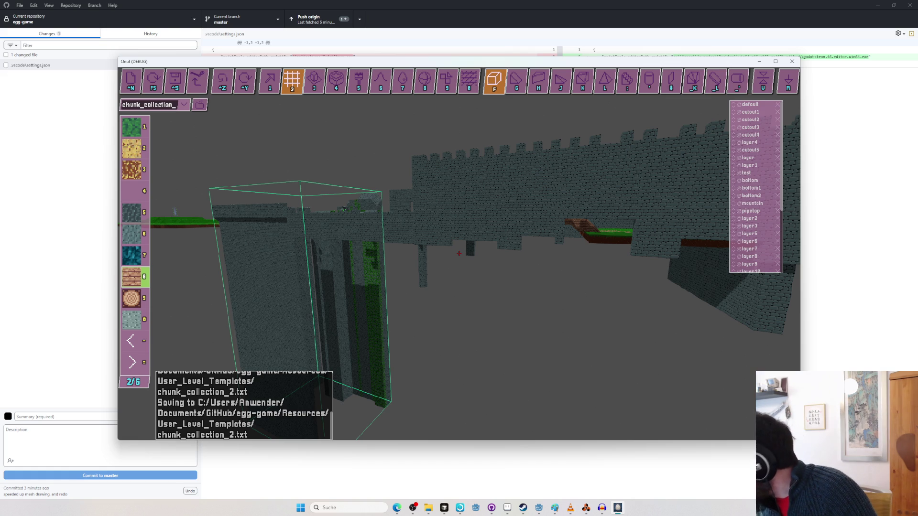
pyautogui.press('w')
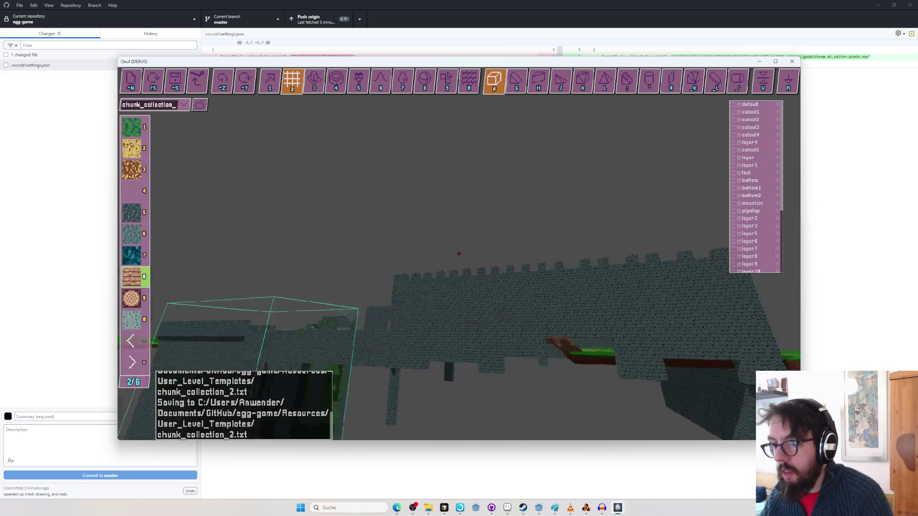
pyautogui.press('w')
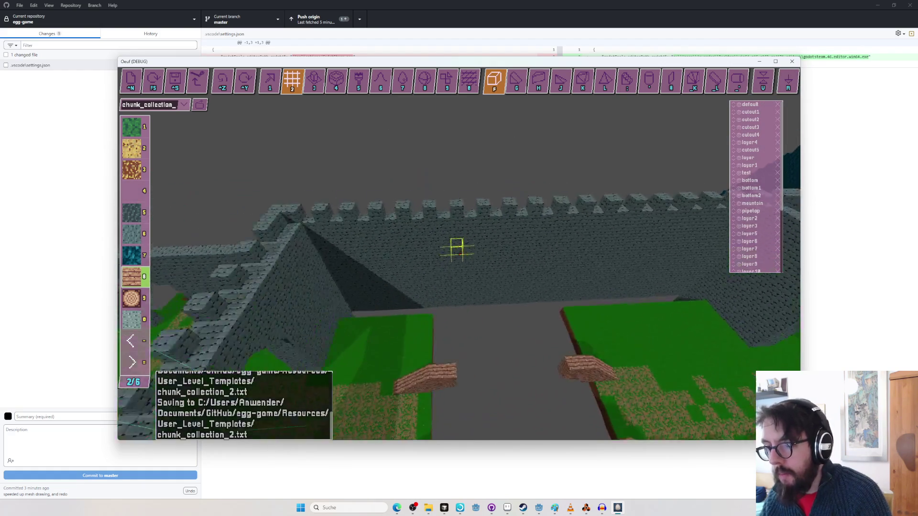
pyautogui.press('w')
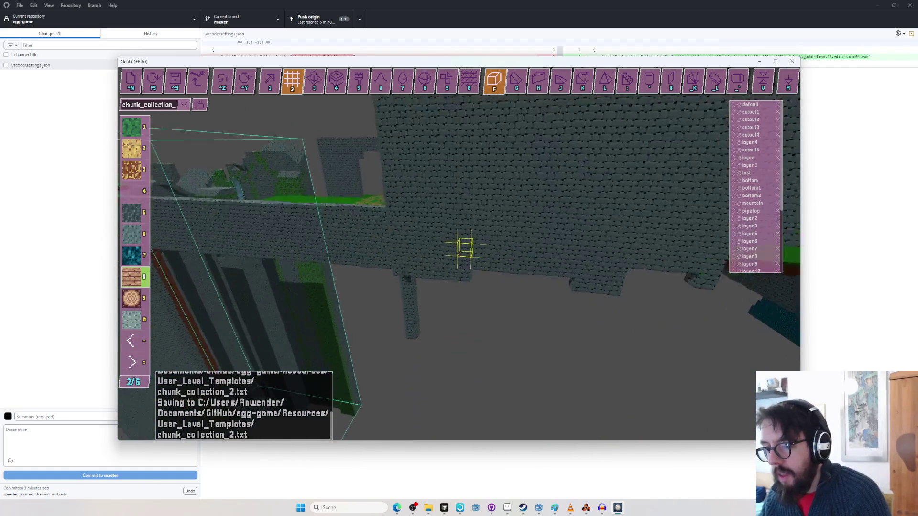
pyautogui.press('w')
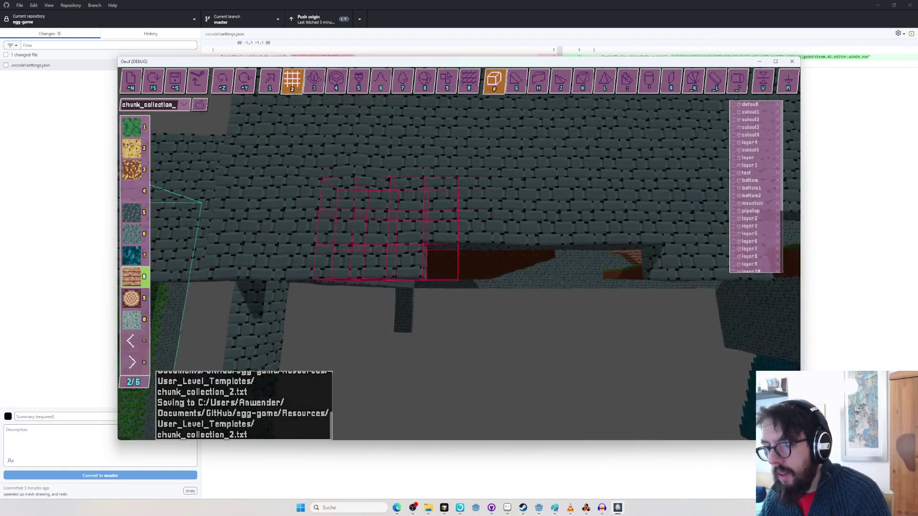
pyautogui.press('w')
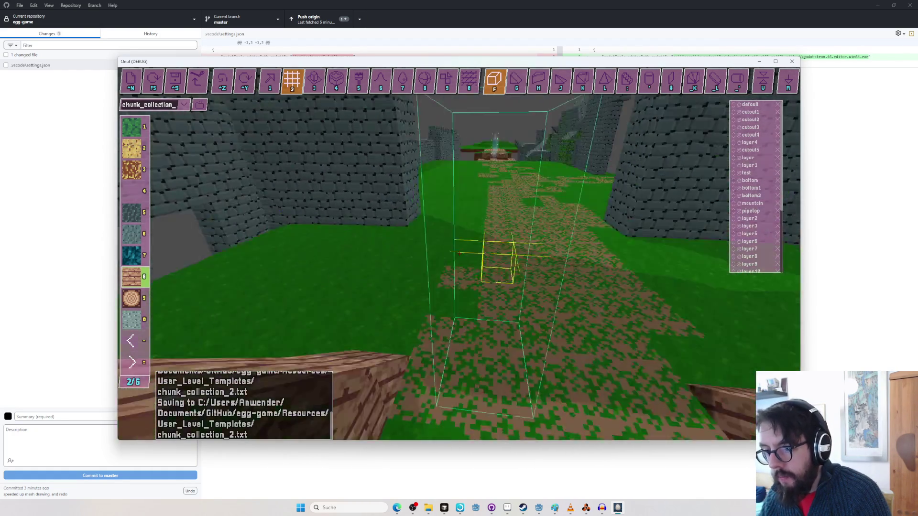
# Playtest the level with the egg starting on the courtyard grass.
pyautogui.press('r')
pyautogui.press('r')
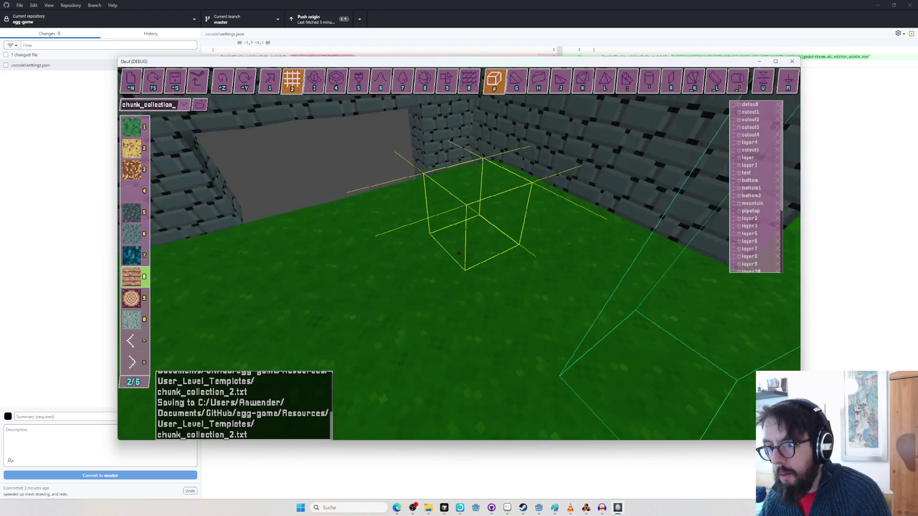
pyautogui.press('r')
pyautogui.press('w')
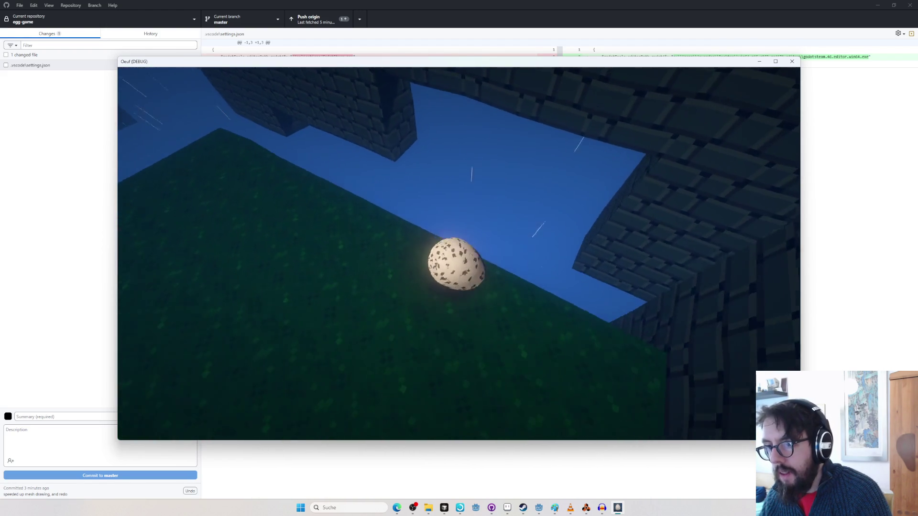
# Leave the playtest and return to the castle in the level editor.
pyautogui.press('r')
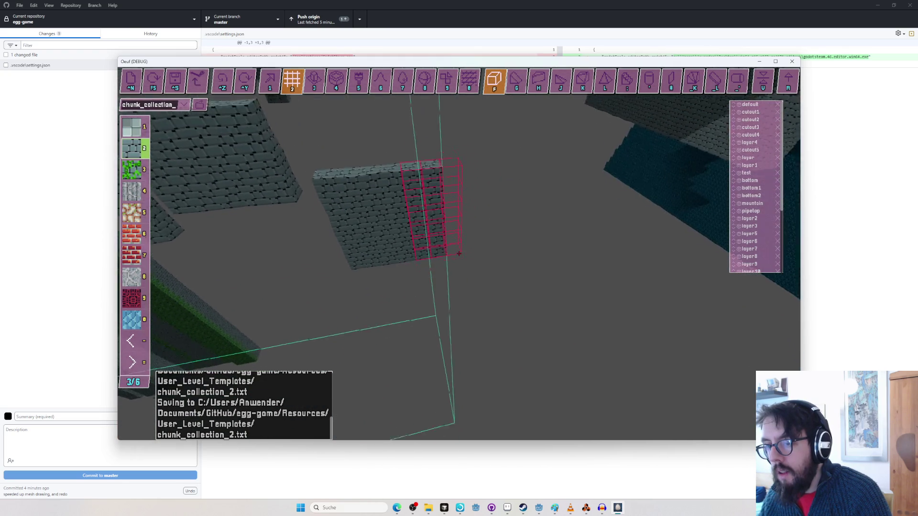
# Place a stone block and a tall stone block beside the existing one under the bridge, then playtest.
pyautogui.click(453, 246)
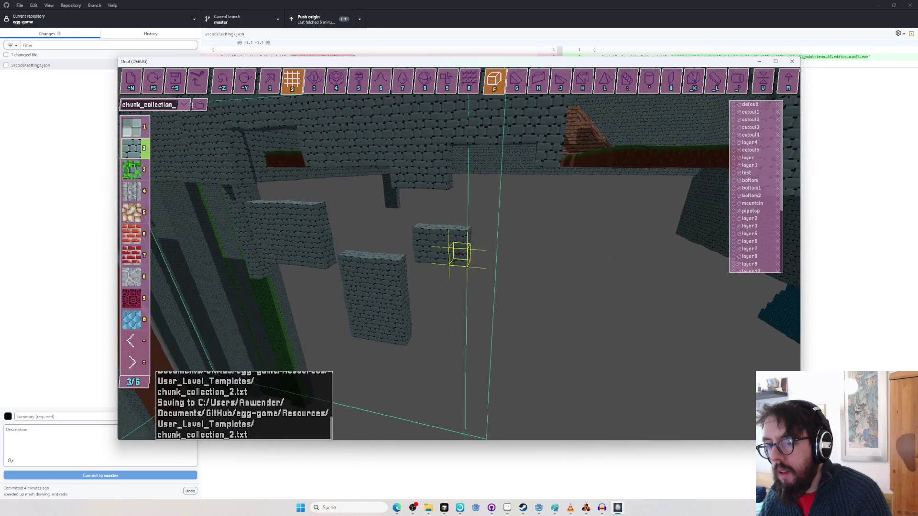
pyautogui.moveTo(460, 253); pyautogui.dragTo(459, 253)
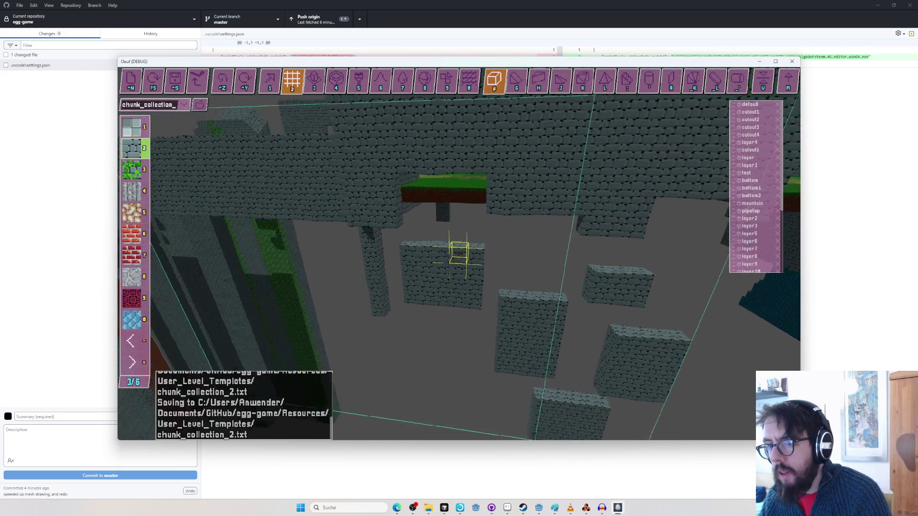
pyautogui.press('Escape')
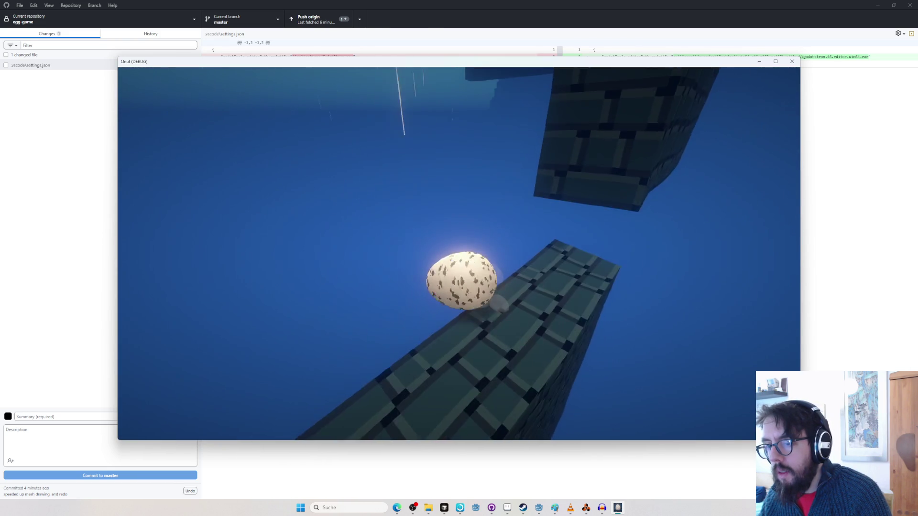
# Back in the editor, add a tall stone slab and a row of blocks joining the walls.
pyautogui.press('Escape')
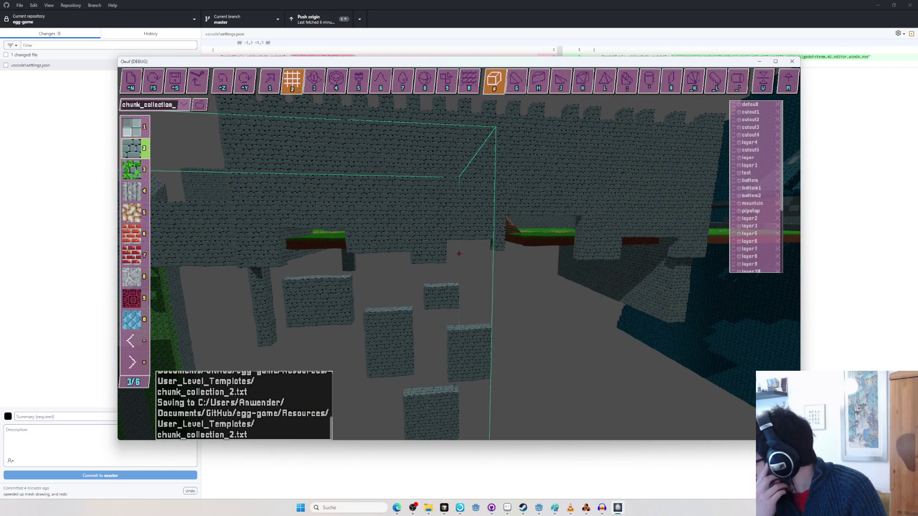
pyautogui.press('w')
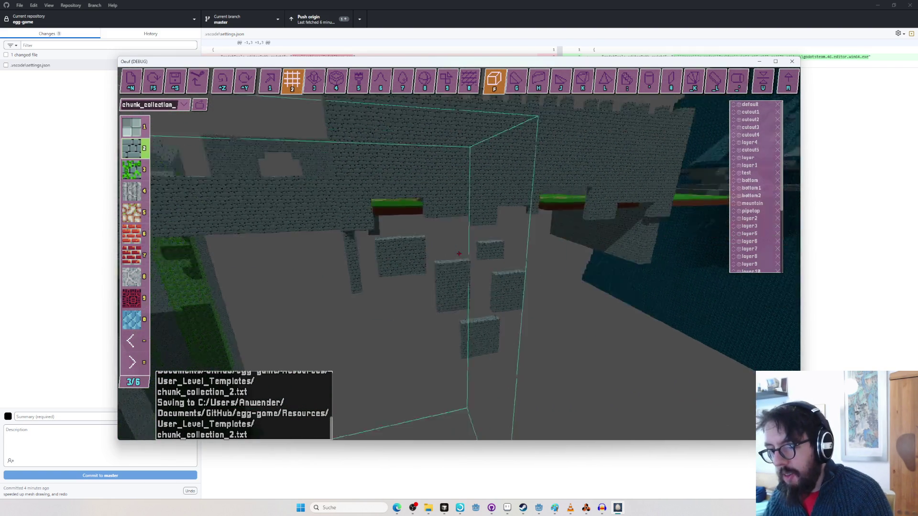
pyautogui.press('s')
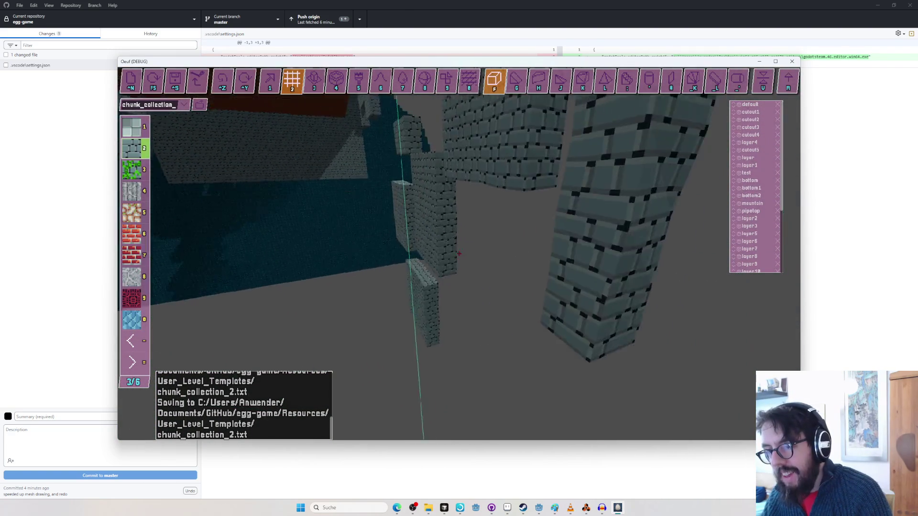
pyautogui.press('w')
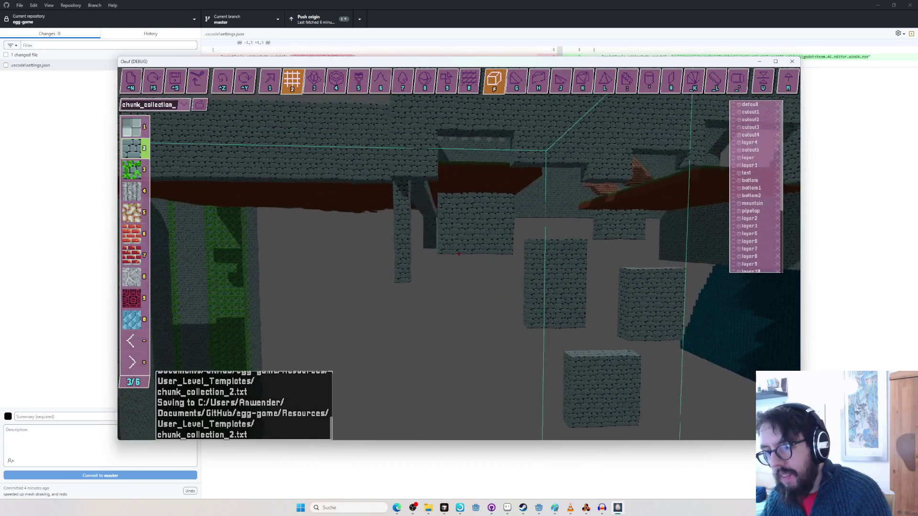
pyautogui.moveTo(456, 253); pyautogui.dragTo(459, 254)
pyautogui.press('s')
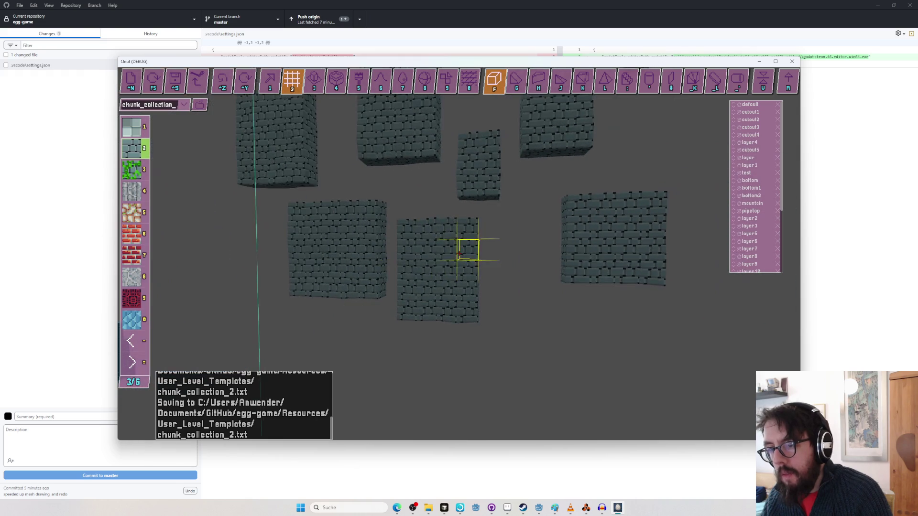
pyautogui.moveTo(459, 254); pyautogui.dragTo(459, 254)
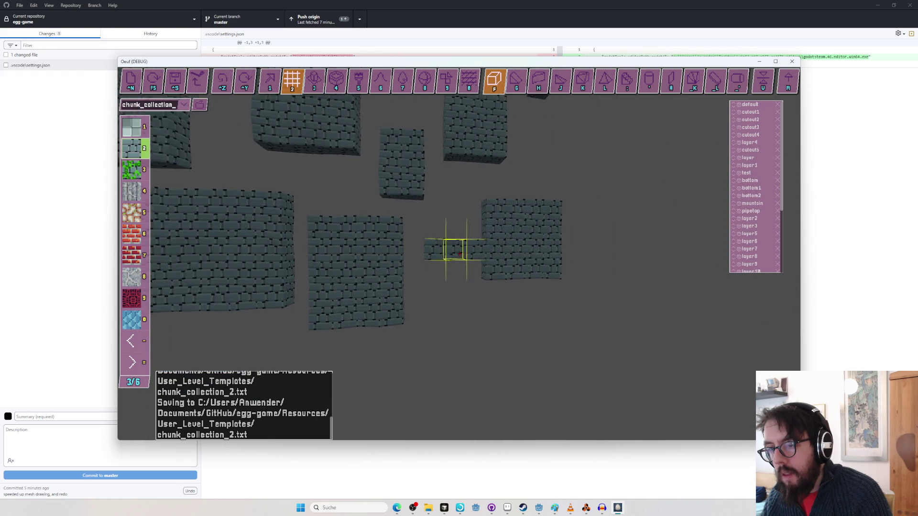
# With the G tool, draw a stone row, a multi-cell area and a long stepped beam, then playtest.
pyautogui.press('g')
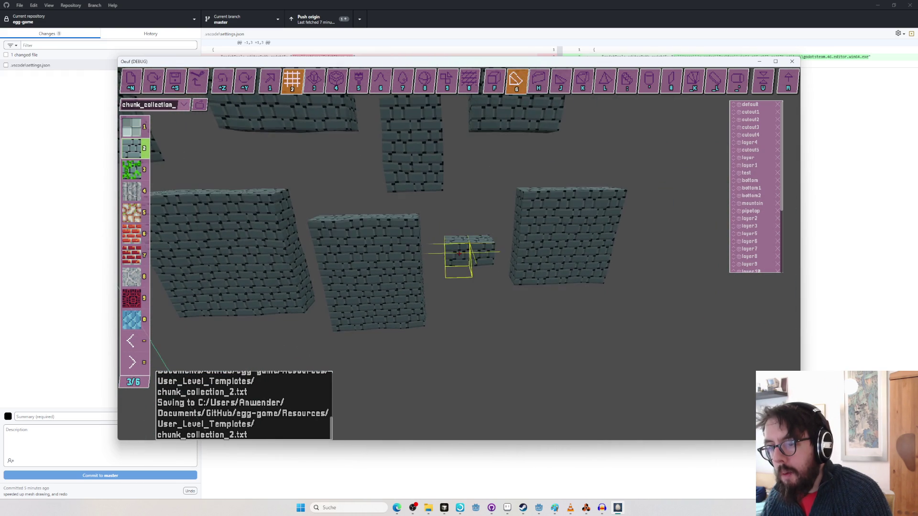
pyautogui.moveTo(459, 254); pyautogui.dragTo(459, 254)
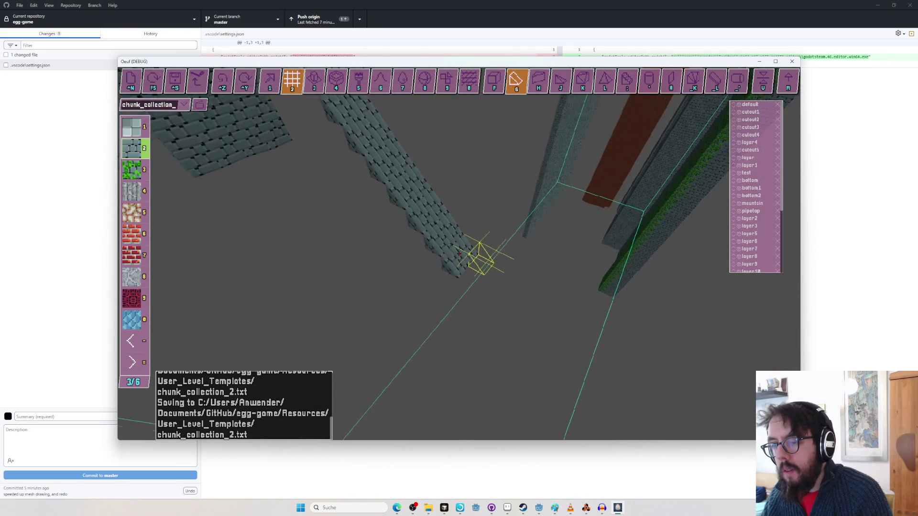
pyautogui.moveTo(459, 254); pyautogui.dragTo(459, 254)
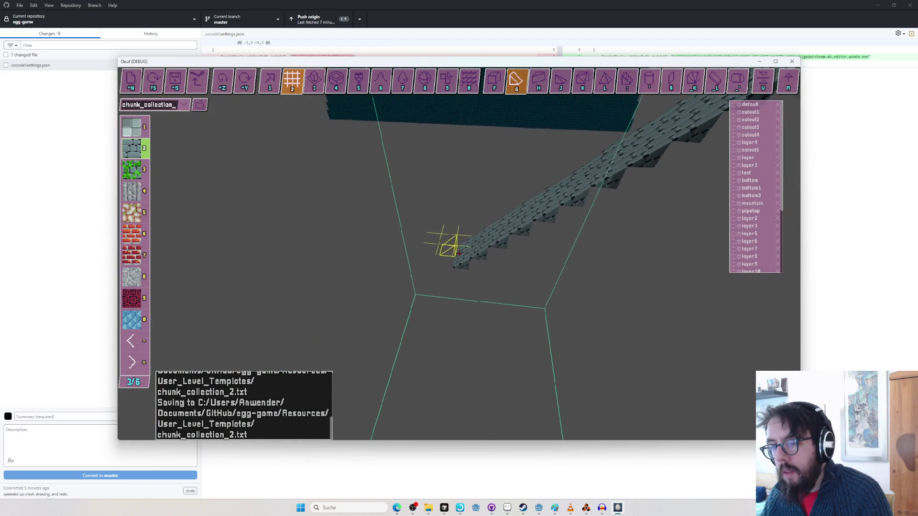
pyautogui.moveTo(459, 254); pyautogui.dragTo(459, 254)
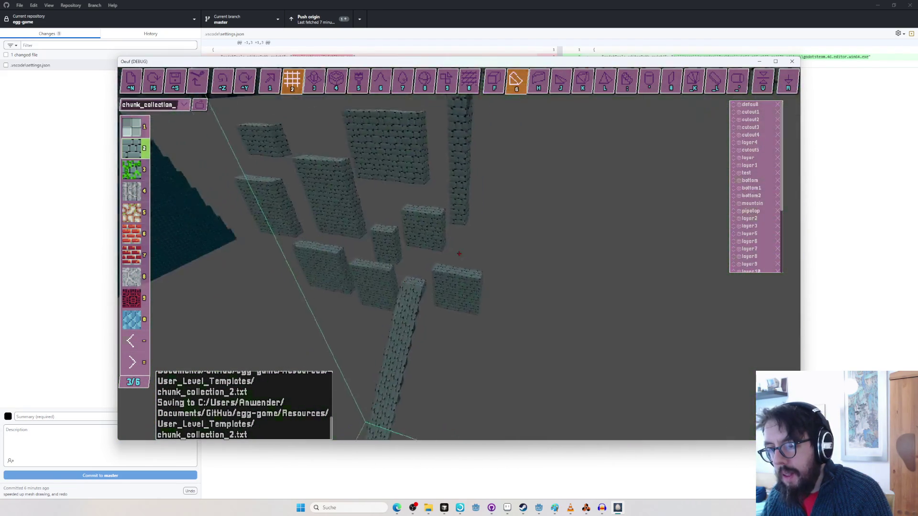
pyautogui.press('r')
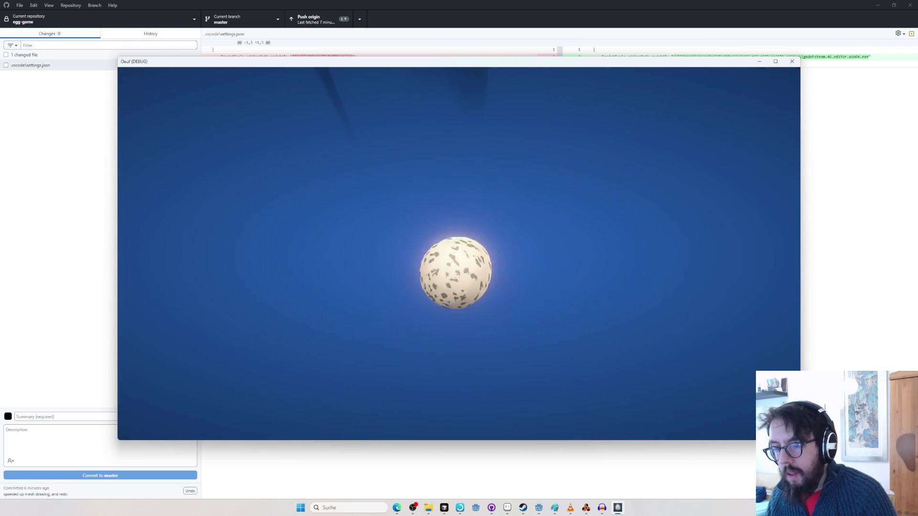
# Restart the playtest after the egg falls from the walkway.
pyautogui.press('r')
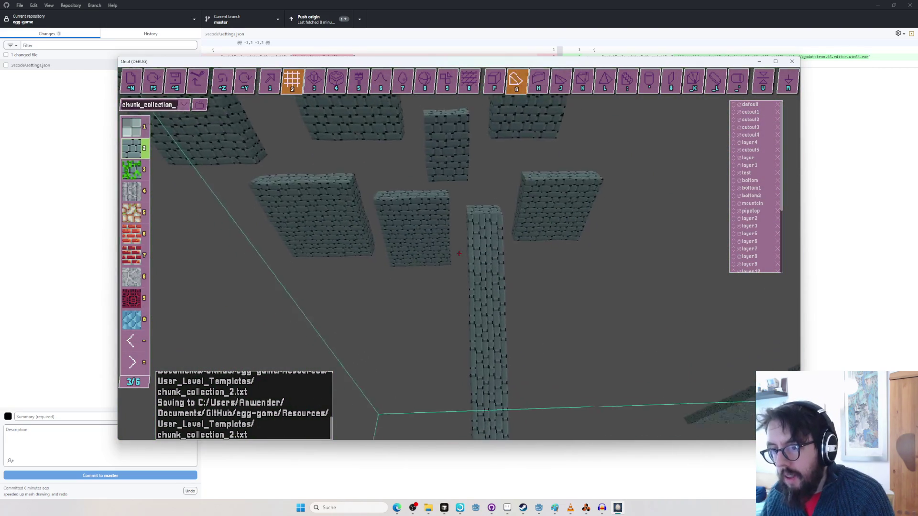
# Add a stone block with the F tool and a long stone stretch with G, then playtest with F5.
pyautogui.press('f')
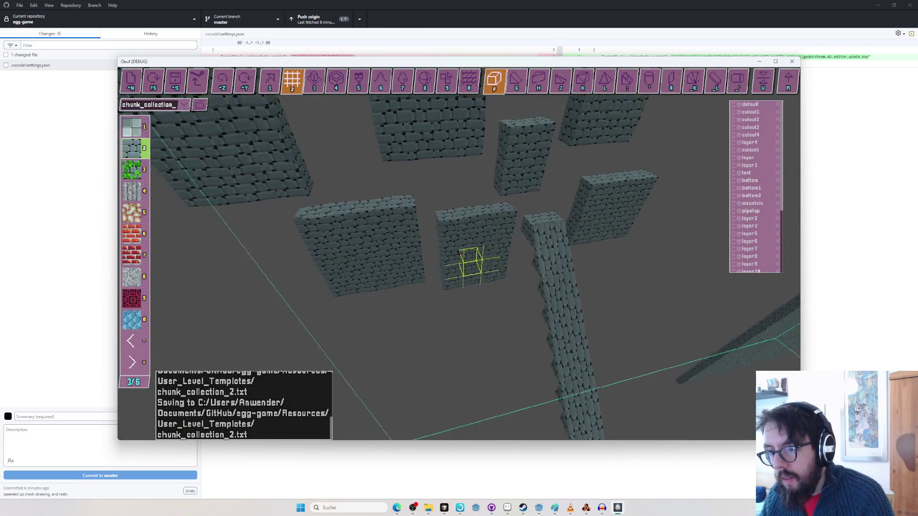
pyautogui.moveTo(458, 253); pyautogui.dragTo(459, 254)
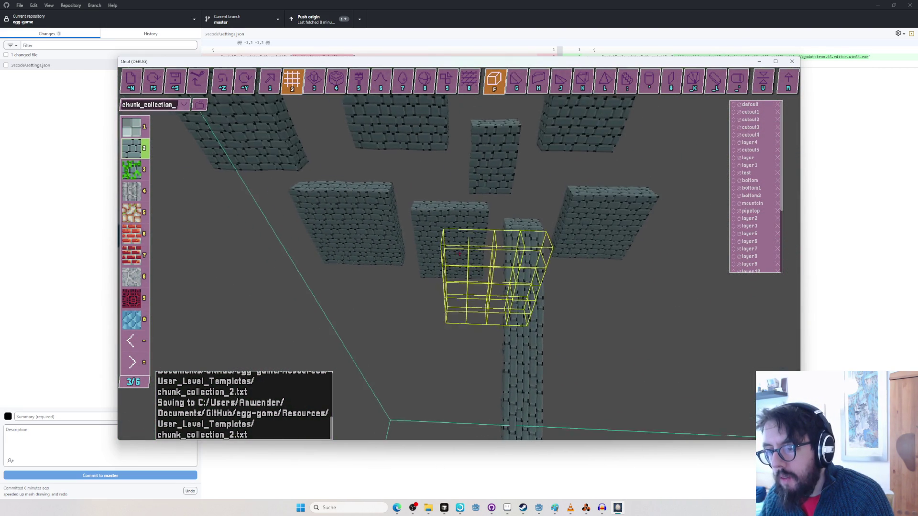
pyautogui.press('g')
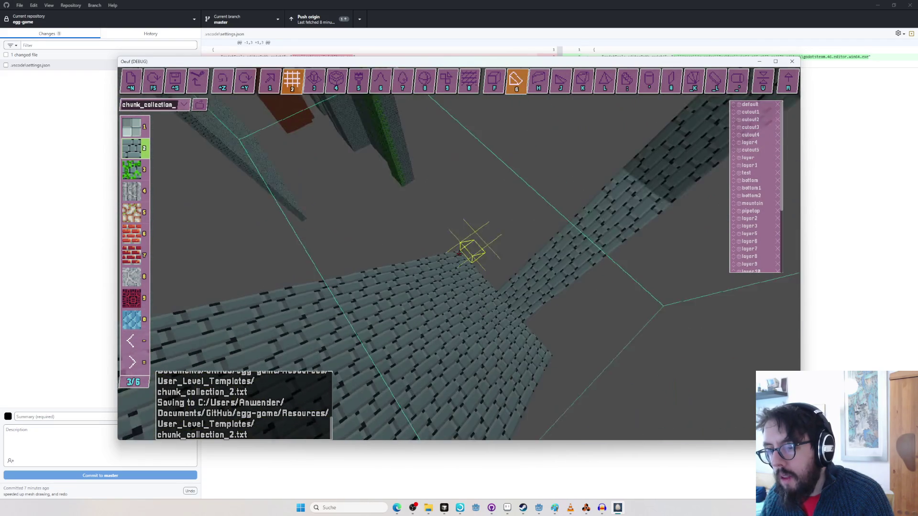
pyautogui.moveTo(459, 254); pyautogui.dragTo(459, 253)
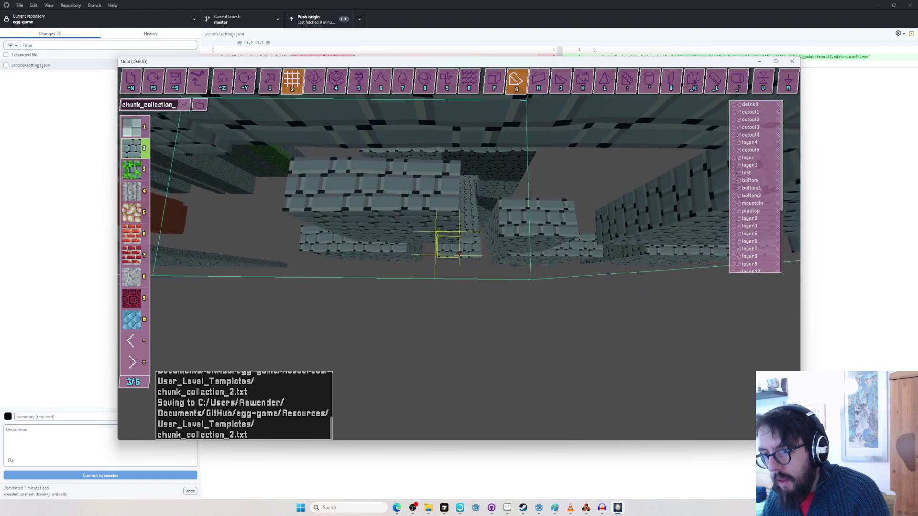
pyautogui.press('F5')
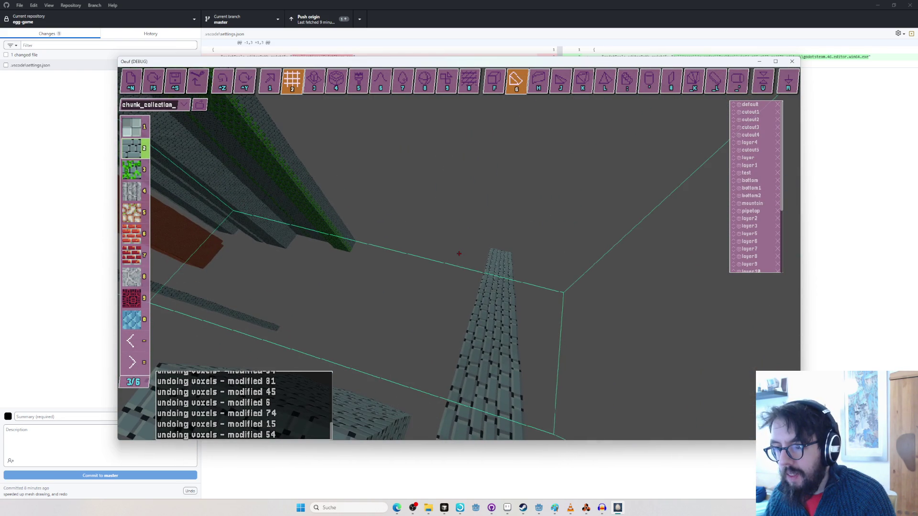
# Fly the camera down over the stone walls and mark a box of voxels along the wall.
pyautogui.moveTo(459, 254); pyautogui.dragTo(459, 254)
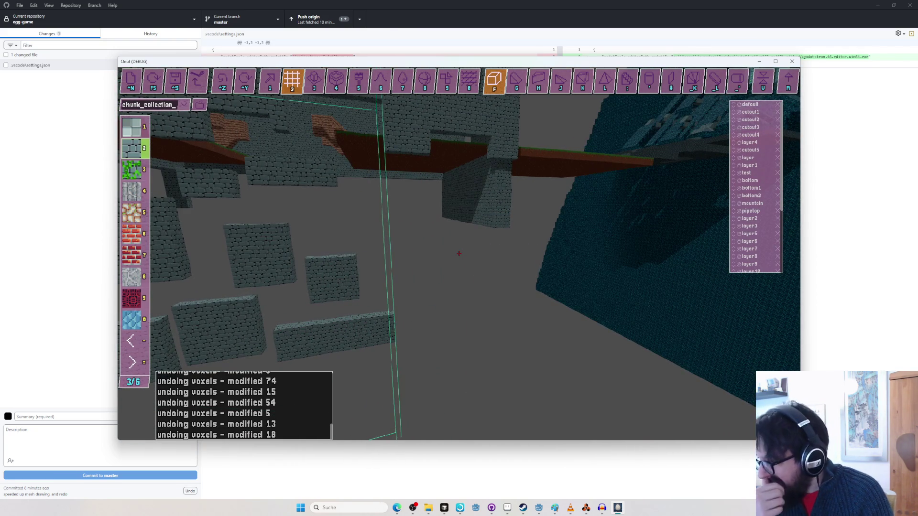
pyautogui.press('w')
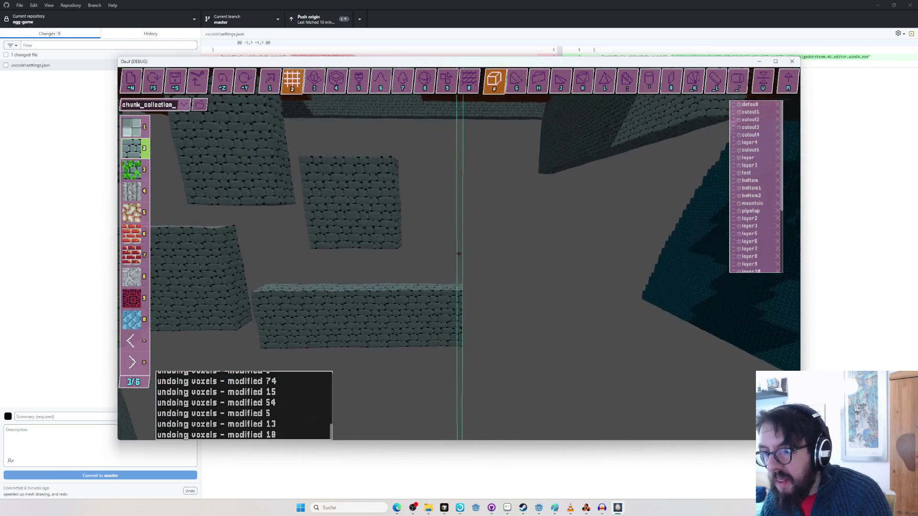
pyautogui.moveTo(458, 253); pyautogui.dragTo(459, 254)
pyautogui.press('w')
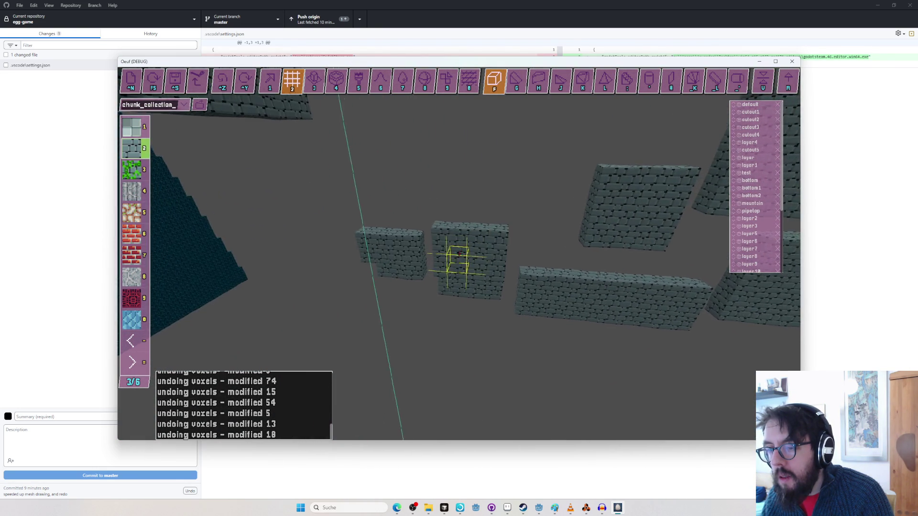
# Turn toward the next stone block and mark a horizontal strip of blocks extending the row.
pyautogui.moveTo(459, 254)
pyautogui.mouseDown()
pyautogui.moveTo(459, 262)
pyautogui.moveTo(459, 254)
pyautogui.mouseUp()
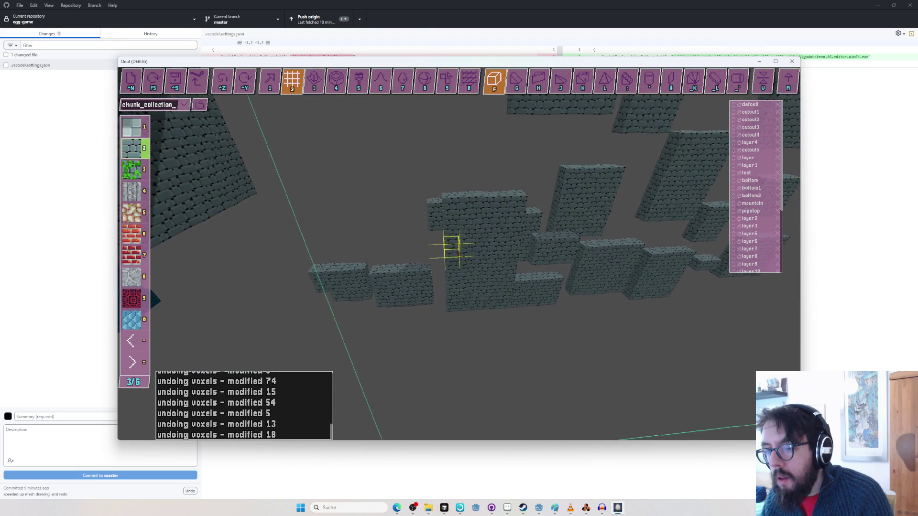
pyautogui.press('w')
pyautogui.moveTo(459, 254); pyautogui.dragTo(459, 254)
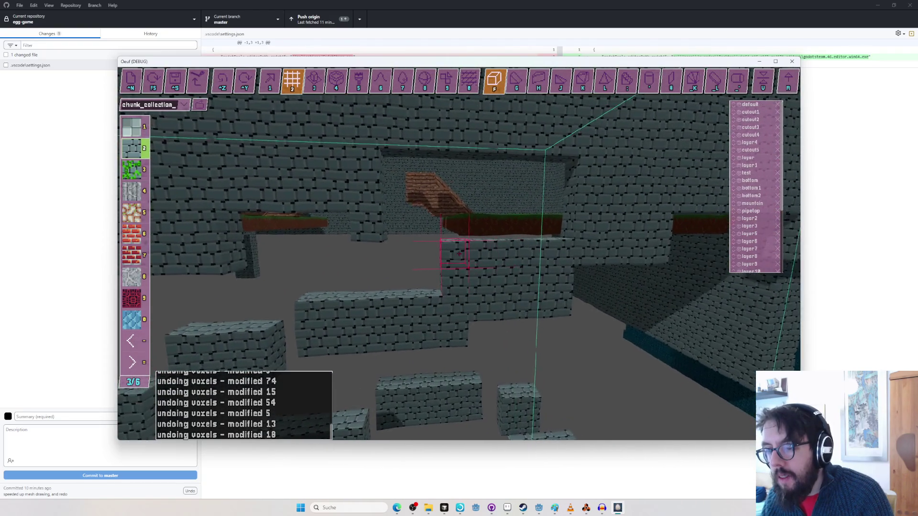
# Fly up to the brick wall, carve a large section out of it, and playtest with F5.
pyautogui.press('s')
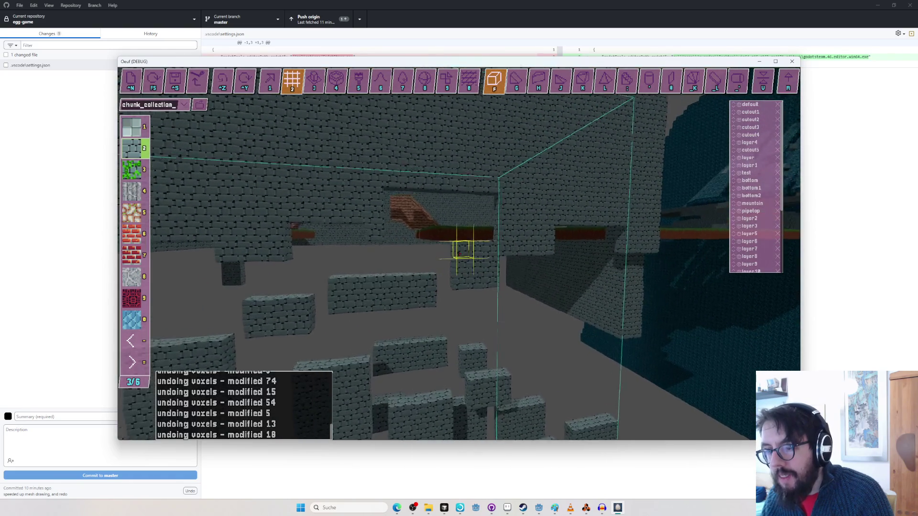
pyautogui.press('w')
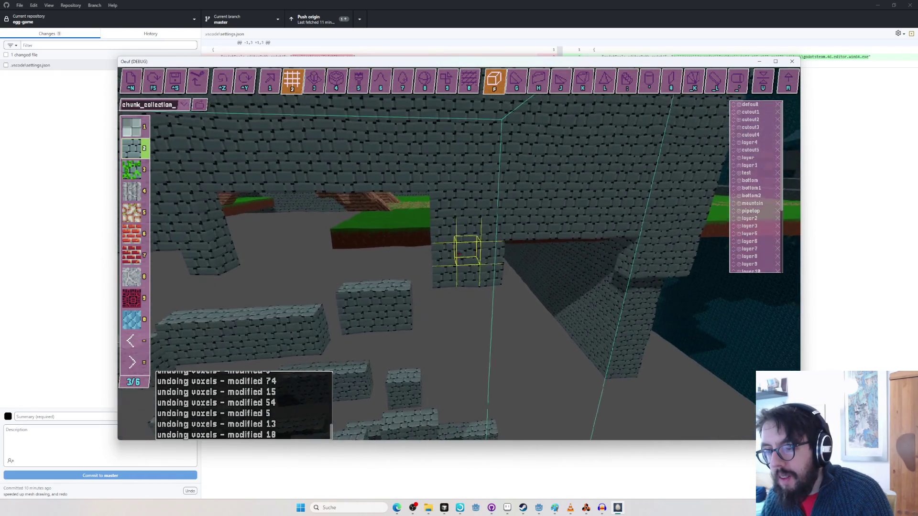
pyautogui.press('w')
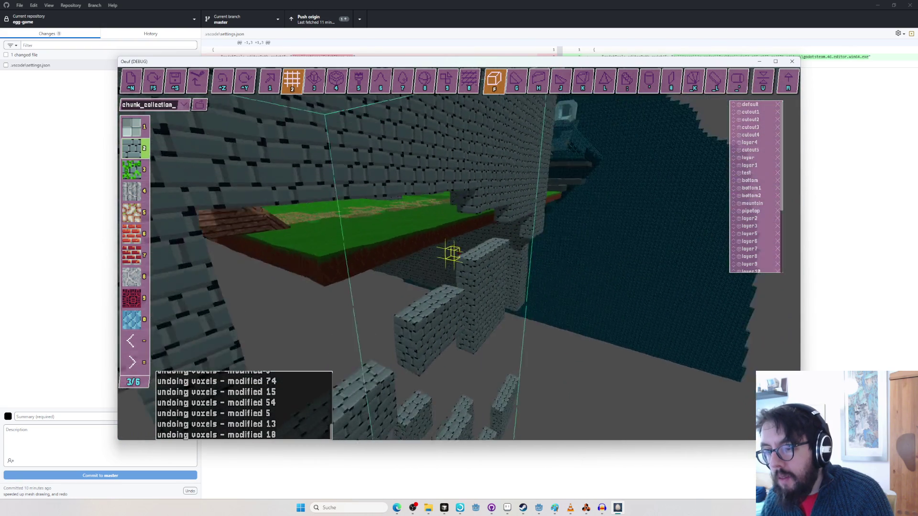
pyautogui.press('w')
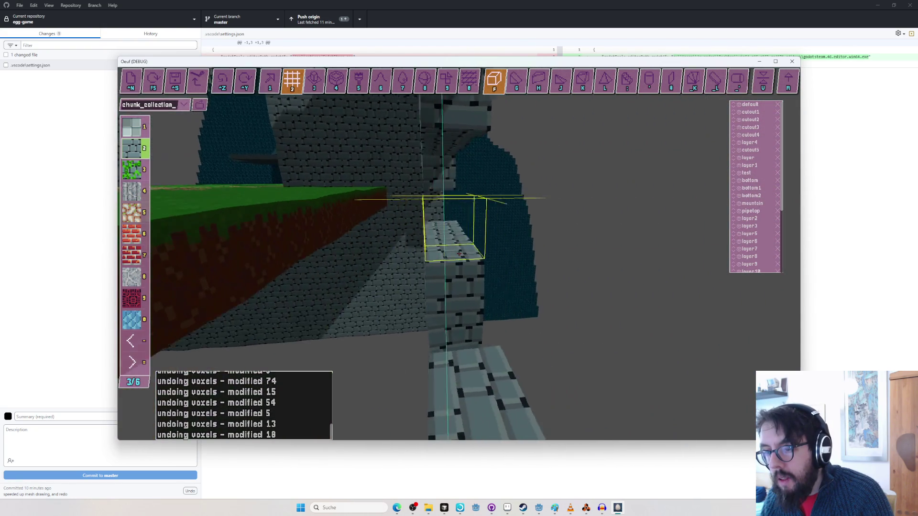
pyautogui.press('w')
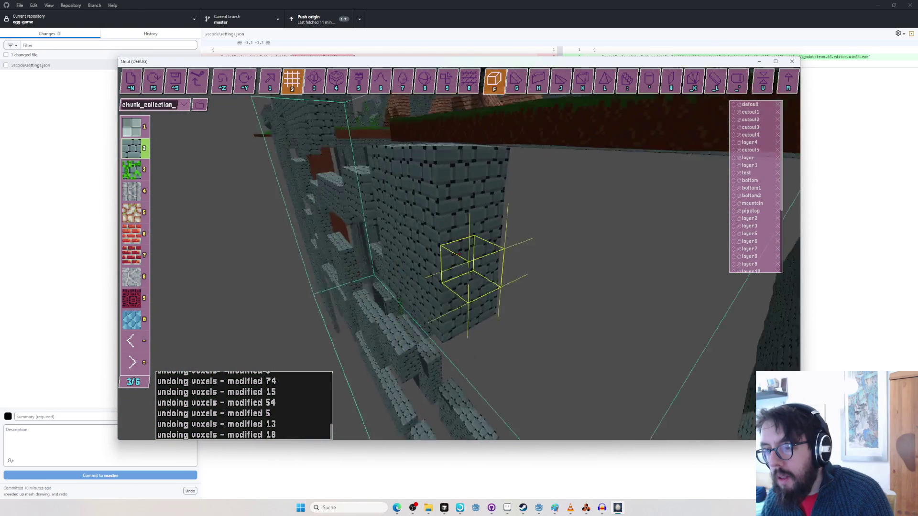
pyautogui.press('w')
pyautogui.moveTo(458, 255); pyautogui.dragTo(458, 255)
pyautogui.press('w')
pyautogui.press('F5')
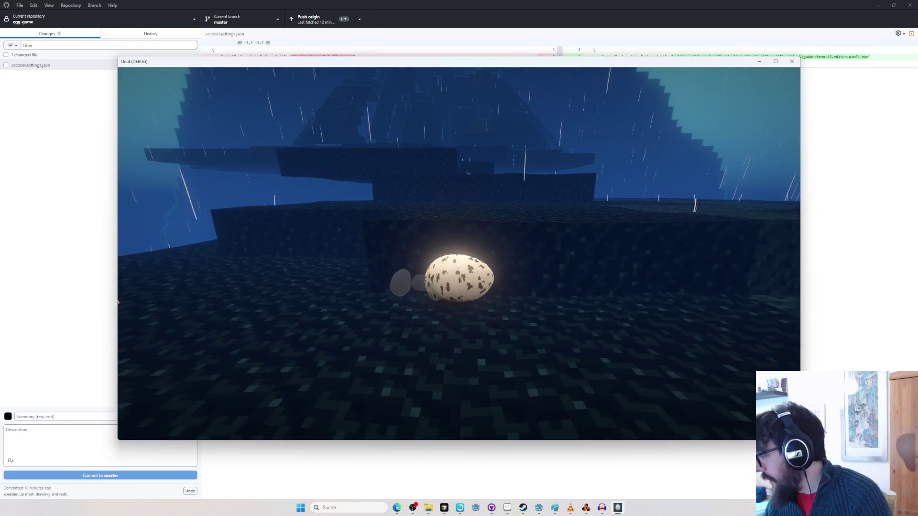
# Exit play mode and save the level to chunk_collection_2.txt.
pyautogui.press('Escape')
pyautogui.hotkey('ctrl', 's')
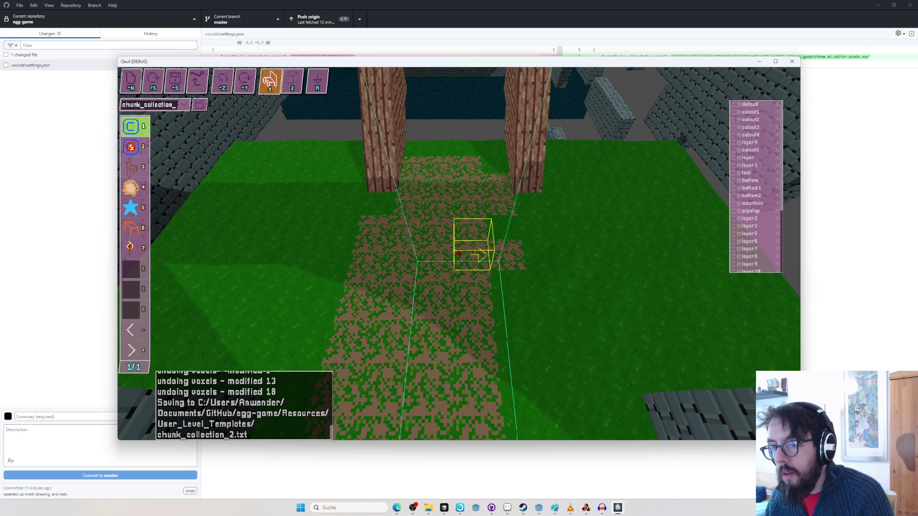
# Playtest again, rolling the egg across the stone block bridge, then return to the editor.
pyautogui.press('r')
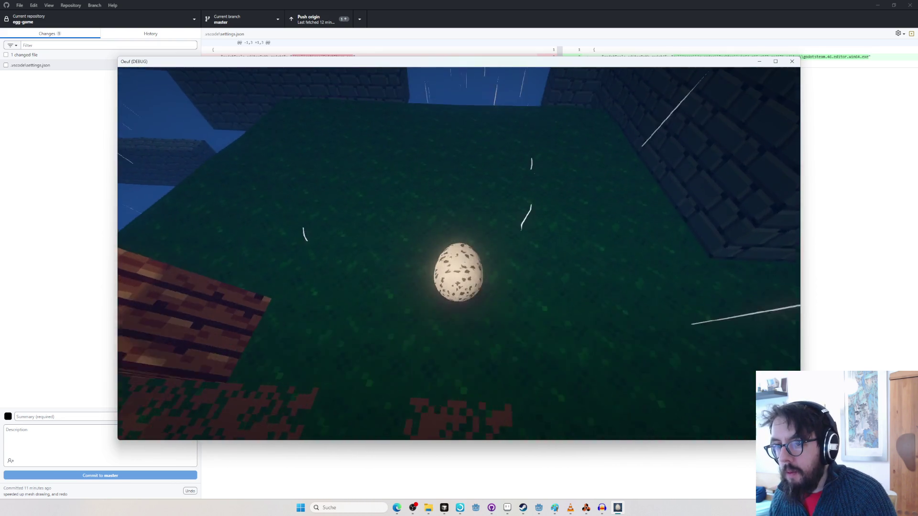
pyautogui.press('w')
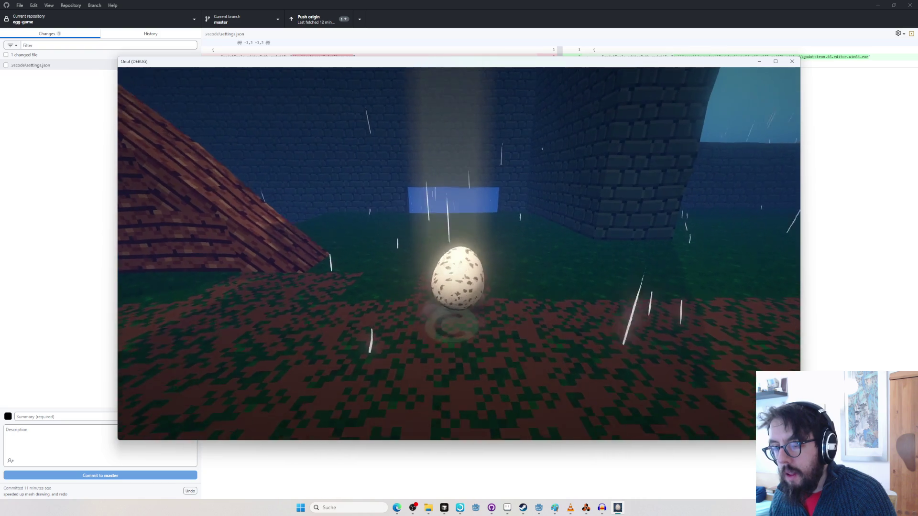
pyautogui.press('w')
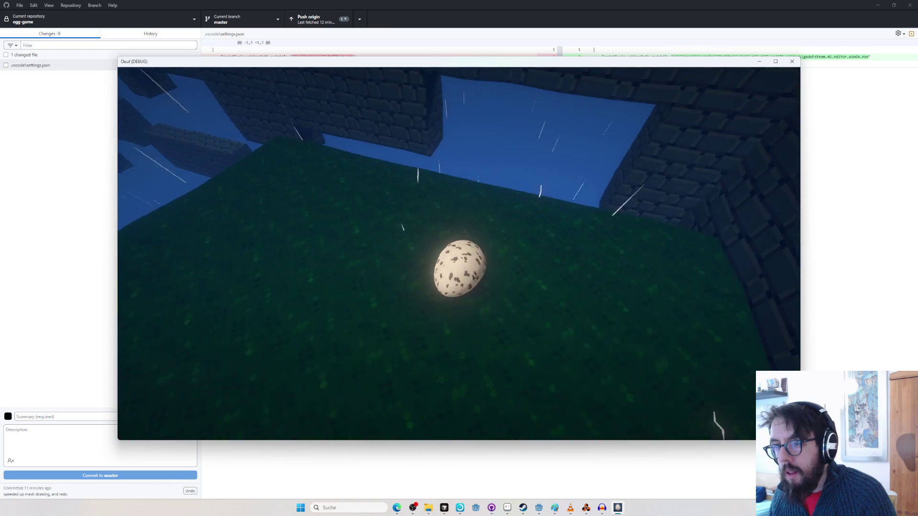
pyautogui.press('w')
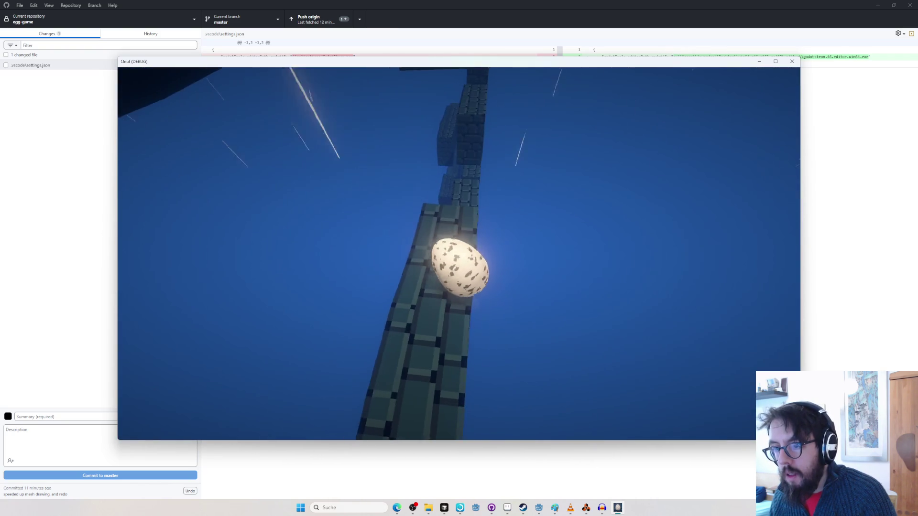
pyautogui.press('w')
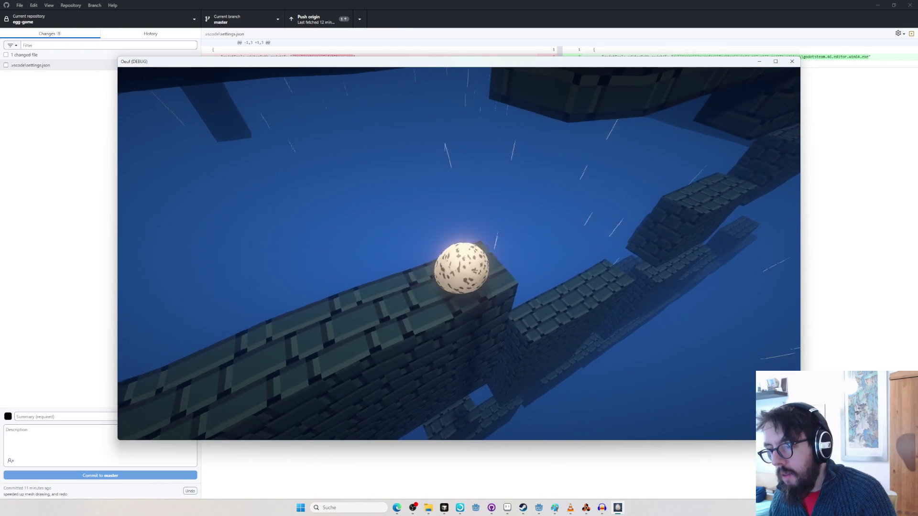
pyautogui.press('Tab')
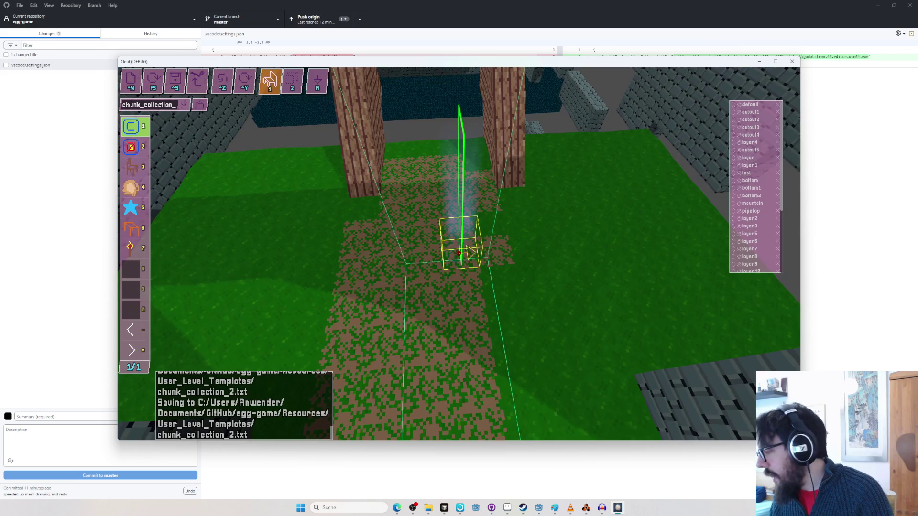
pyautogui.press('s')
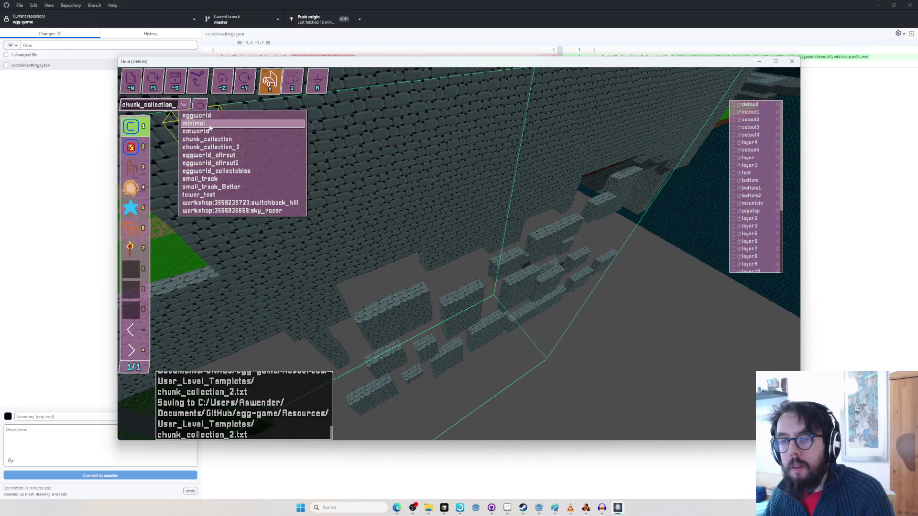
# Load the eggworld level and fly forward to its castle wall.
pyautogui.click(214, 120)
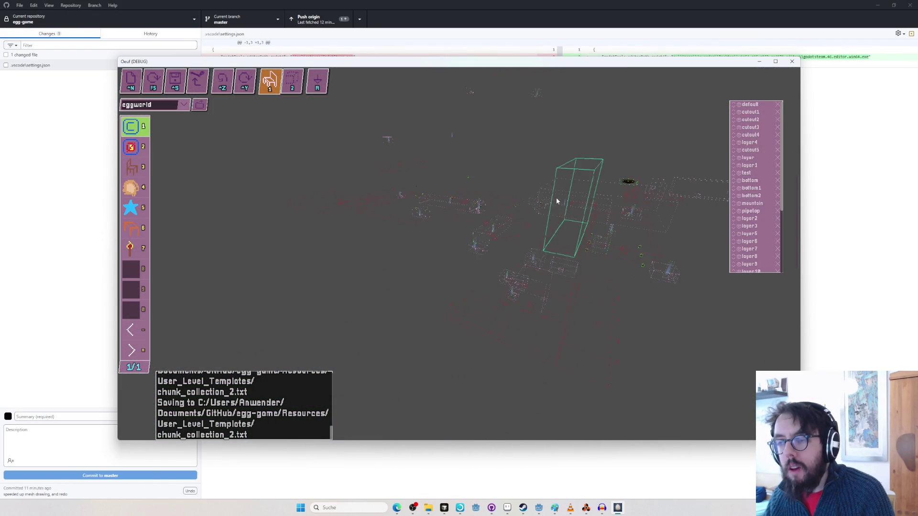
pyautogui.press('w')
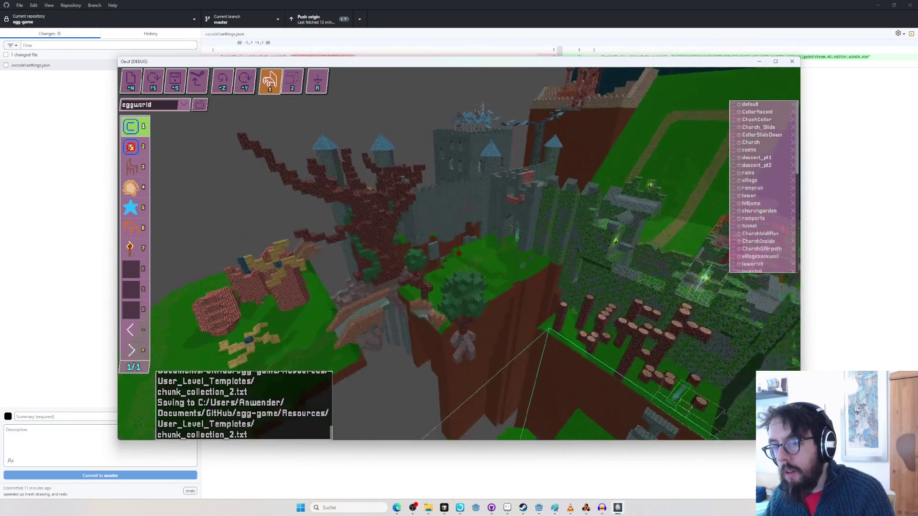
pyautogui.press('w')
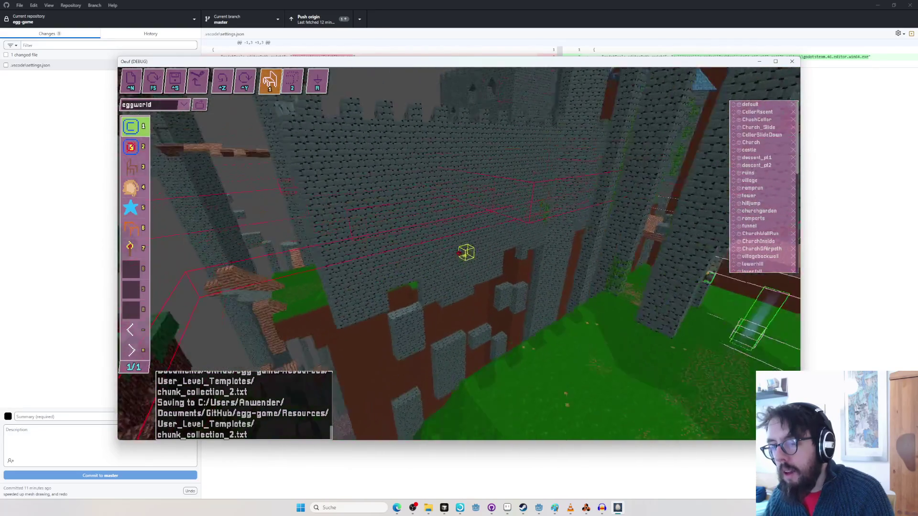
# Playtest briefly on the castle grass, then return to the editor and reload chunk_collection_2.
pyautogui.press('r')
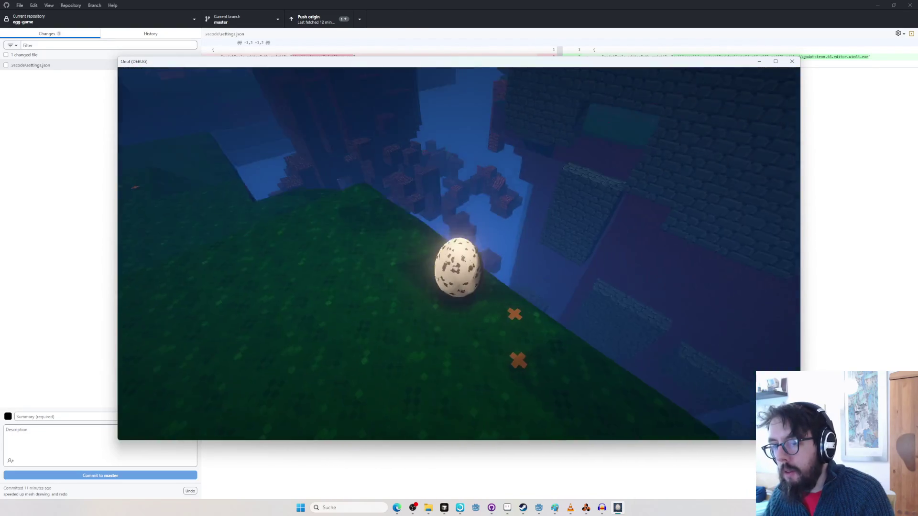
pyautogui.press('r')
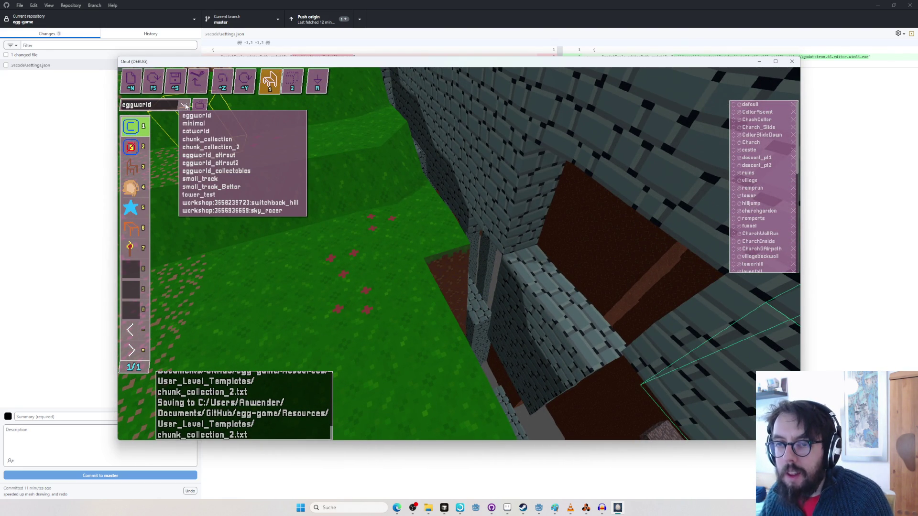
pyautogui.click(219, 148)
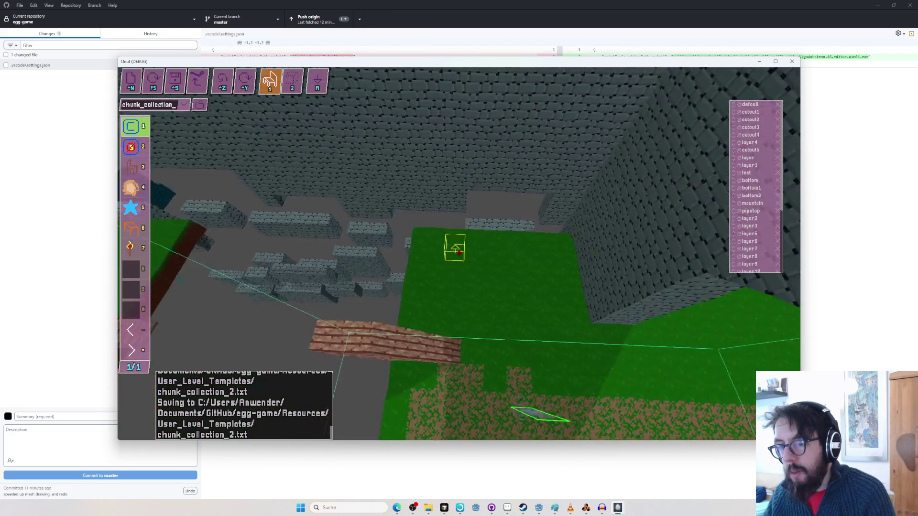
# Start playtesting the reloaded chunk_collection_2 level with F5.
pyautogui.press('F5')
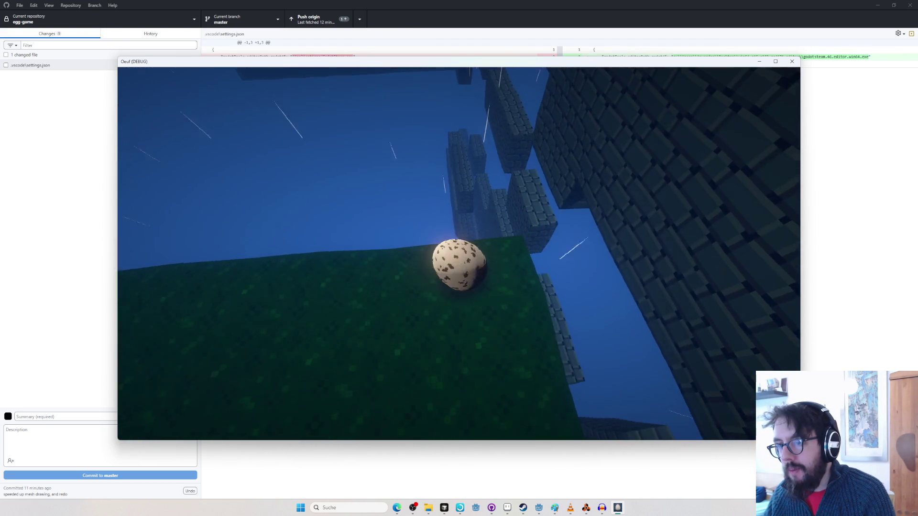